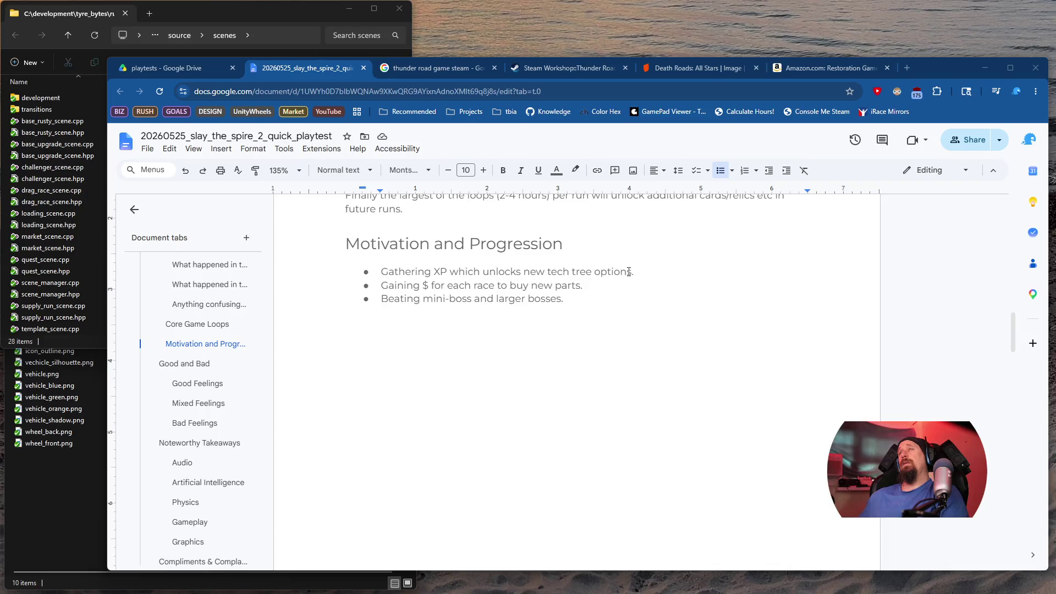
Insert a new empty bullet above 'Gathering XP' at the top of the Motivation and Progression list
{"action": "left_click_drag", "start_coordinate": [634, 272], "coordinate": [644, 276]}
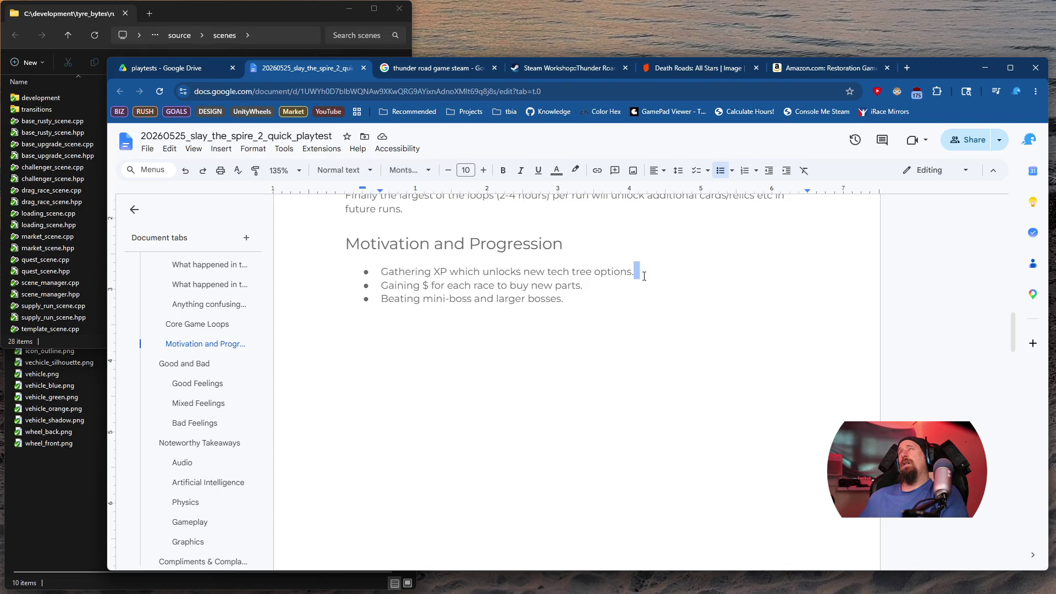
{"action": "left_click", "coordinate": [373, 275], "text": "shift"}
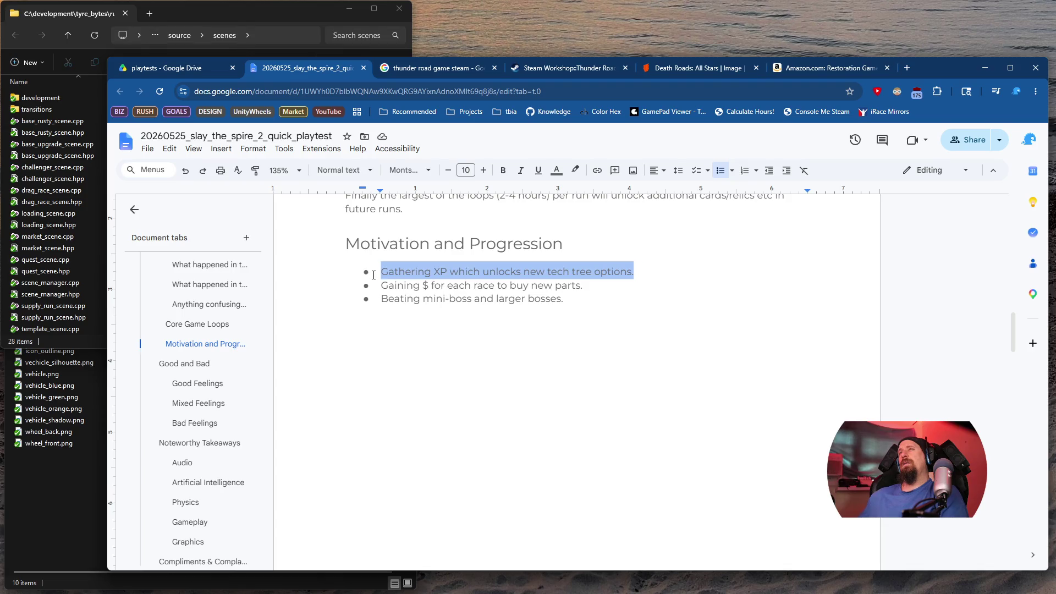
{"action": "left_click", "coordinate": [378, 275]}
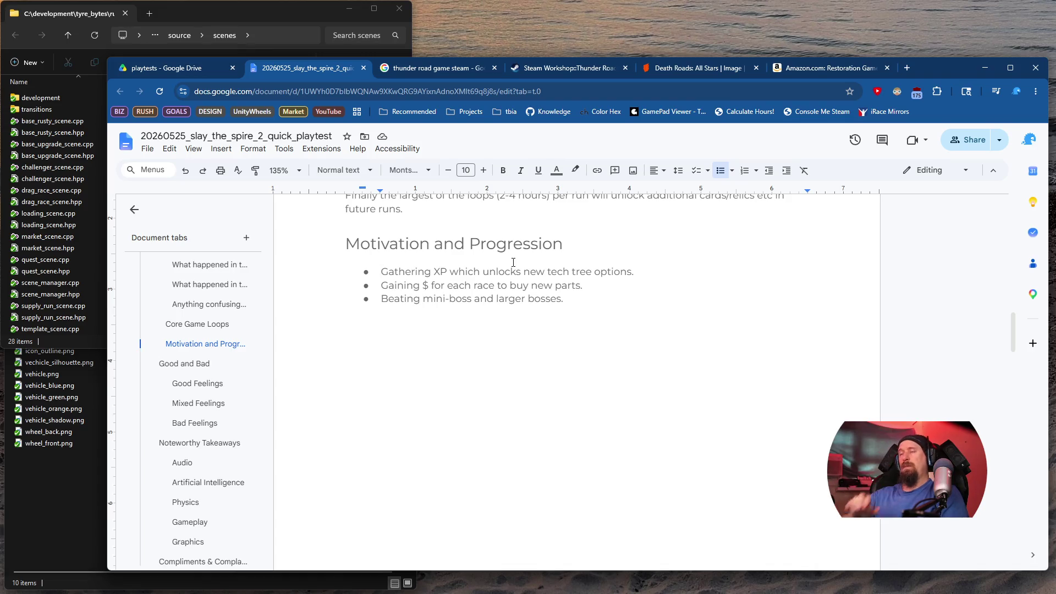
{"action": "key", "text": "Return"}
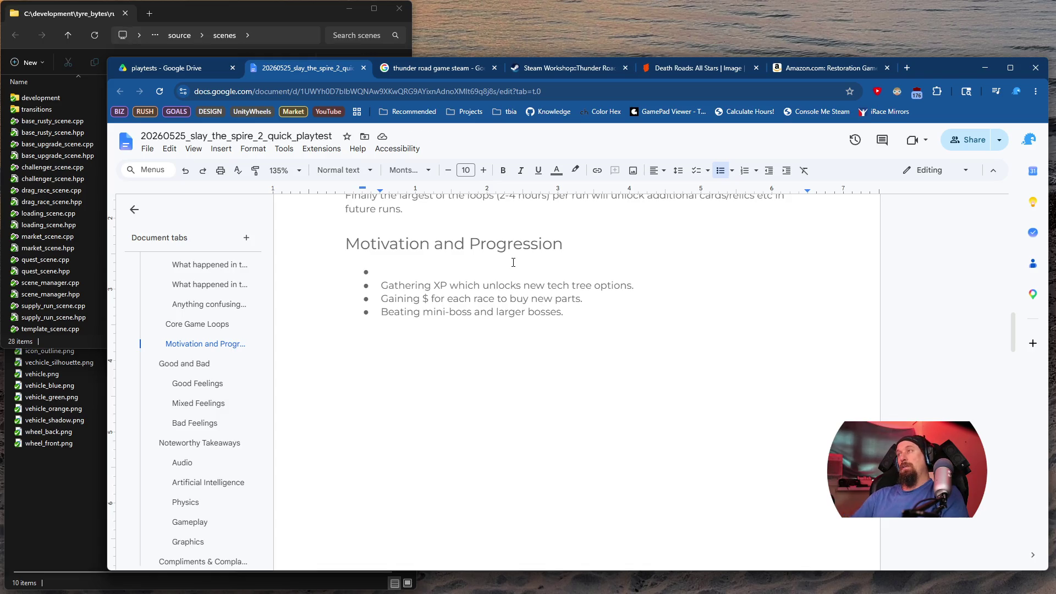
Write the bullet: reaching the spire's top is the main goal, but exploring strategy and building mini-engines drives players
{"action": "type", "text": "Reaching the "}
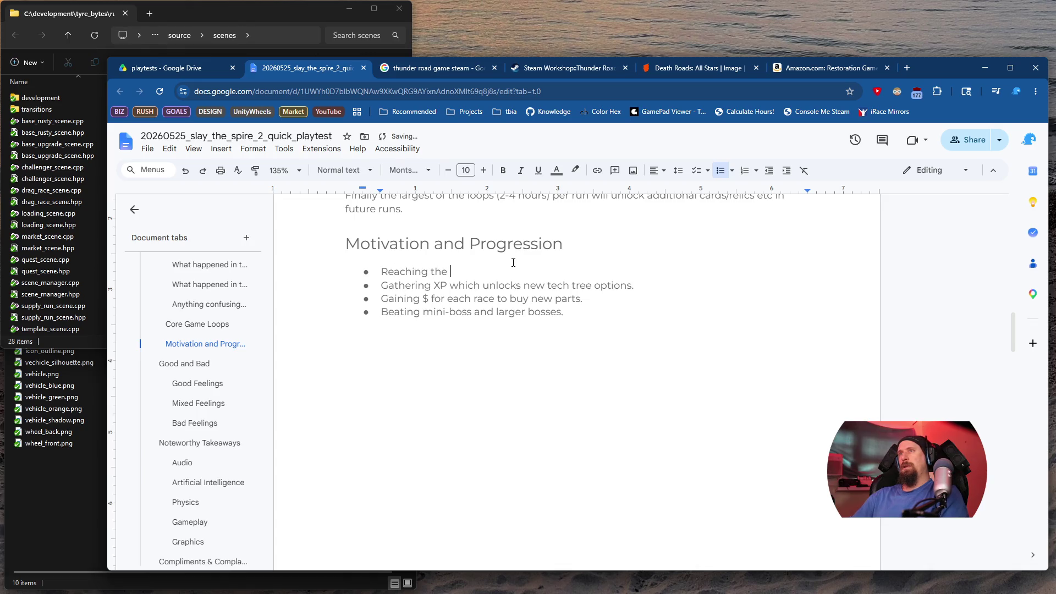
{"action": "type", "text": "top"}
{"action": "type", "text": " of the "}
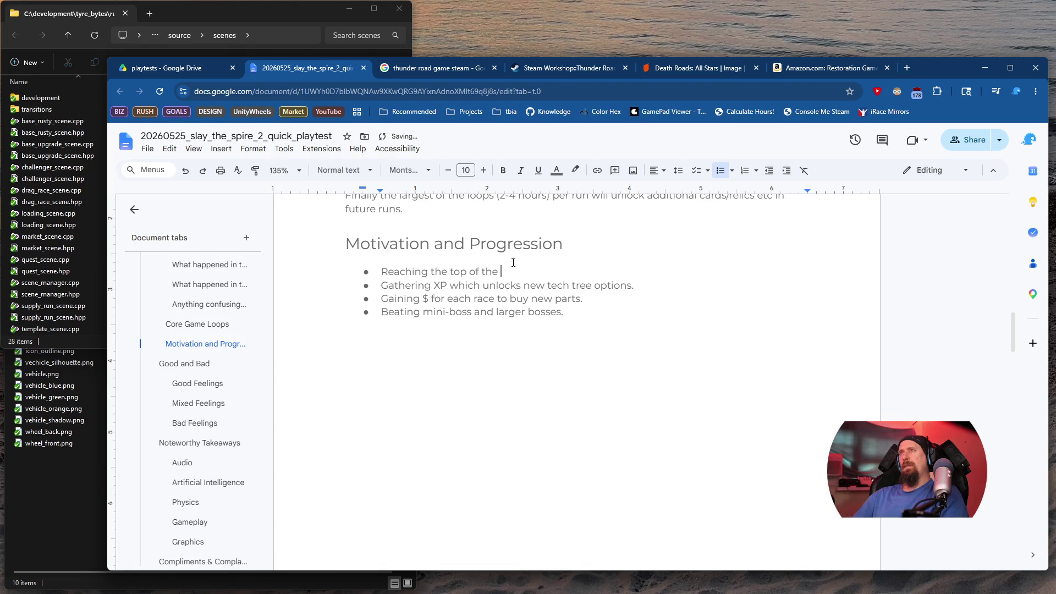
{"action": "type", "text": "spire si"}
{"action": "type", "text": "is thethe "}
{"action": "type", "text": "players mai"}
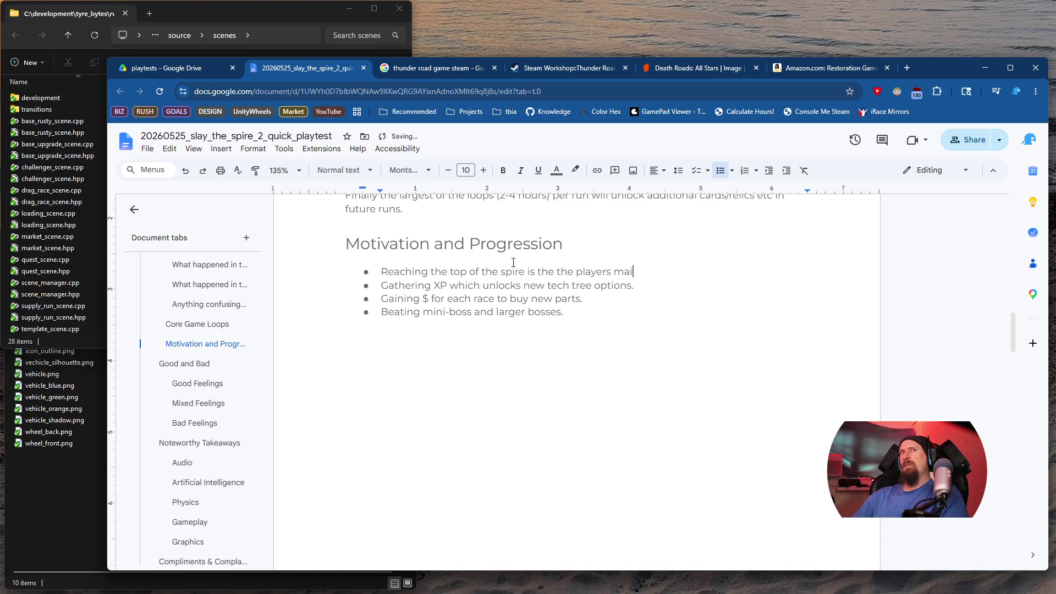
{"action": "type", "text": "n goal, but"}
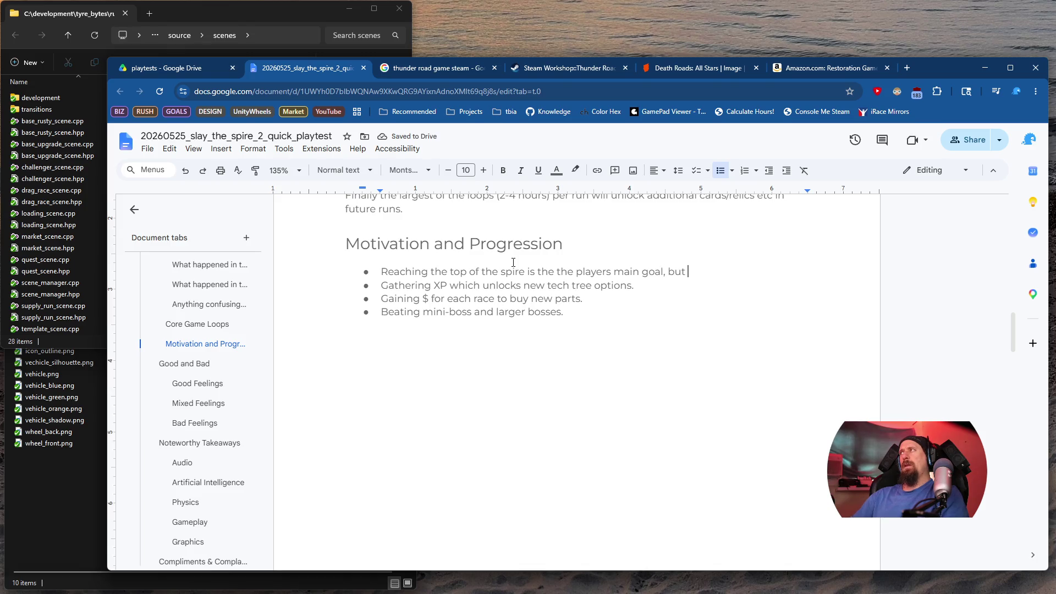
{"action": "type", "text": " exp"}
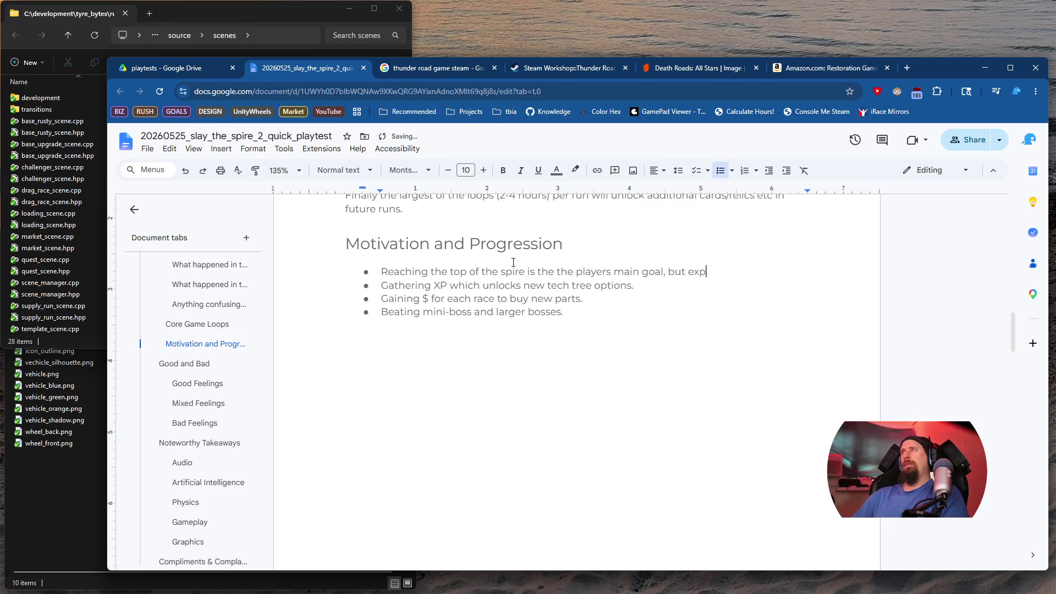
{"action": "type", "text": "loring the "}
{"action": "type", "text": "depth of"}
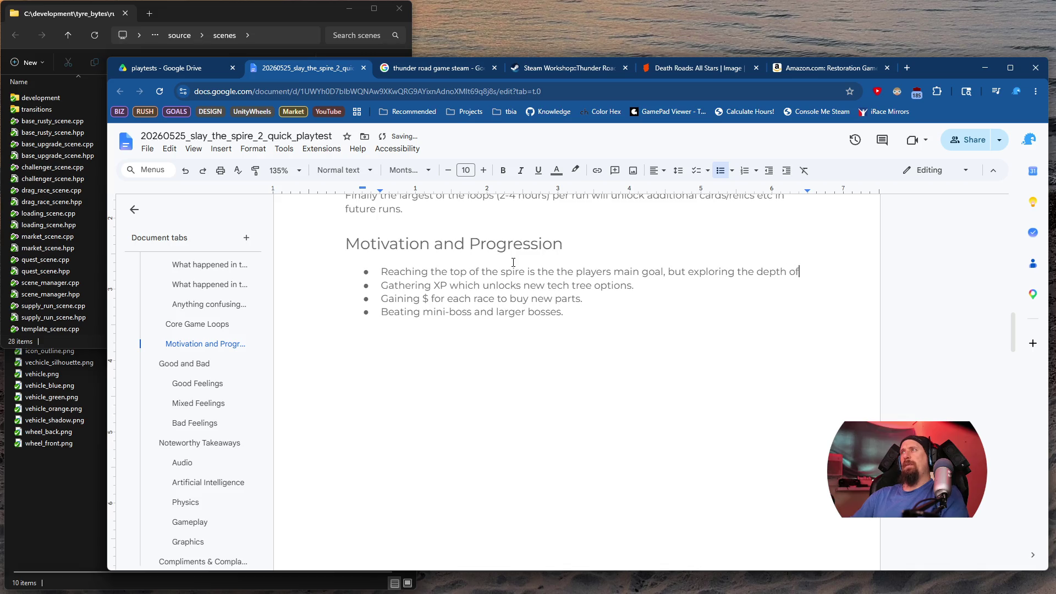
{"action": "key", "text": "BackSpace"}
{"action": "key", "text": "BackSpace"}
{"action": "key", "text": "BackSpace"}
{"action": "type", "text": "s "}
{"action": "type", "text": "of the "}
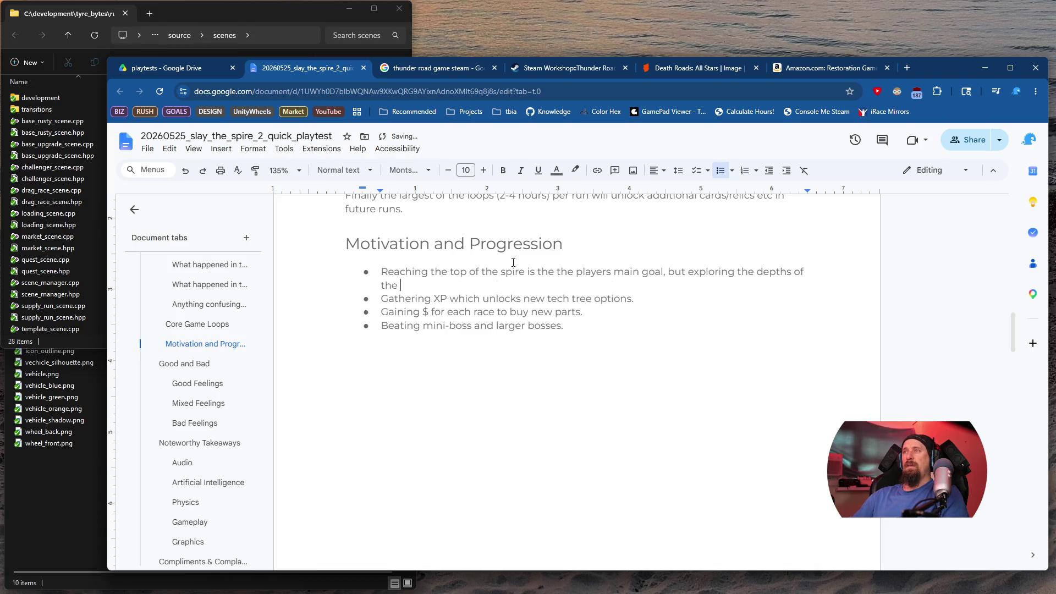
{"action": "type", "text": "strateg"}
{"action": "type", "text": "y, comv"}
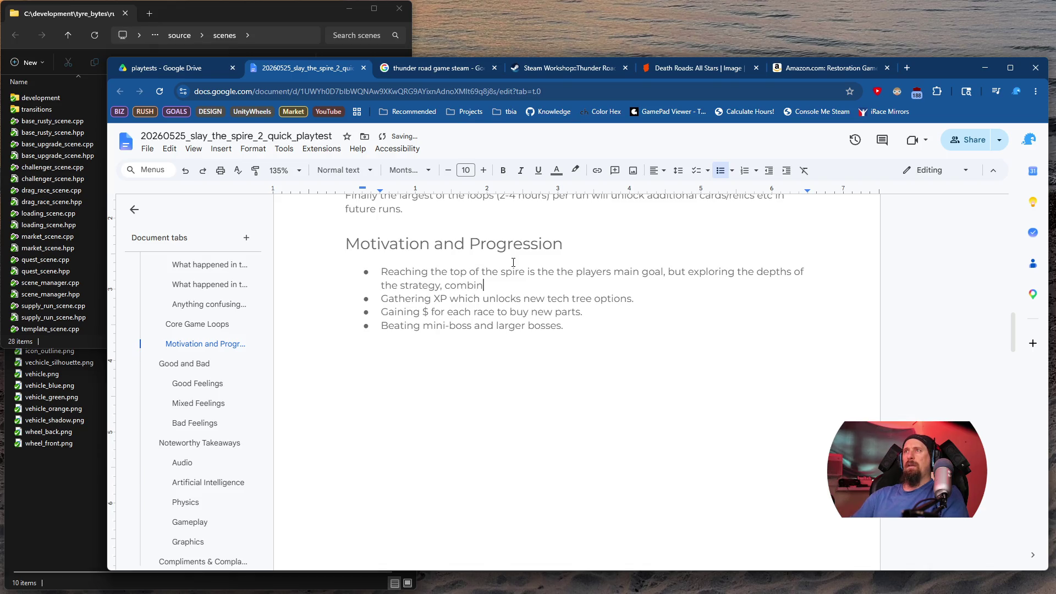
{"action": "type", "text": "g different "}
{"action": "type", "text": "sets of"}
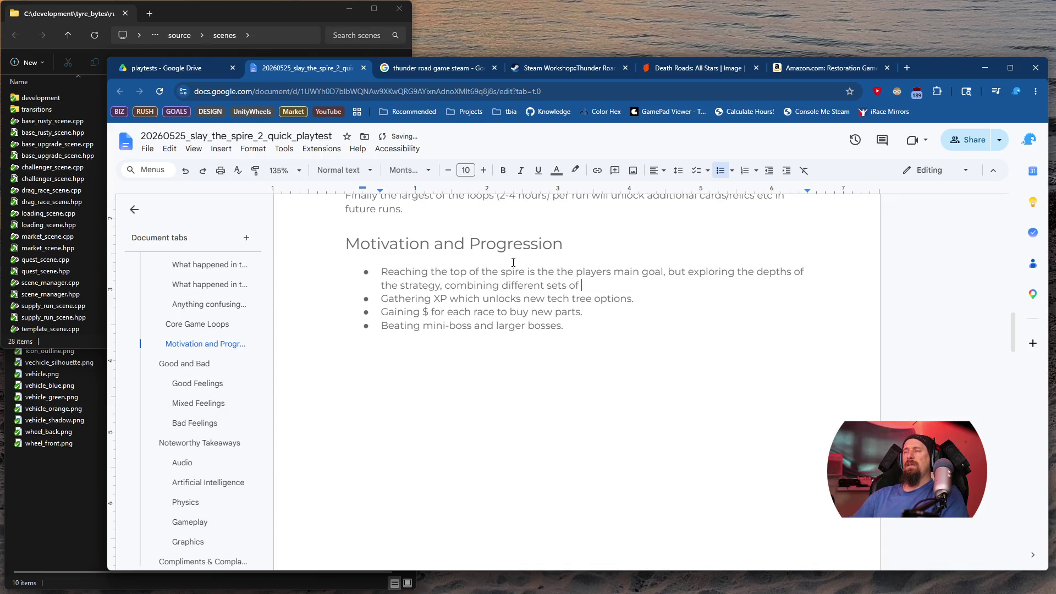
{"action": "type", "text": "cards and trying"}
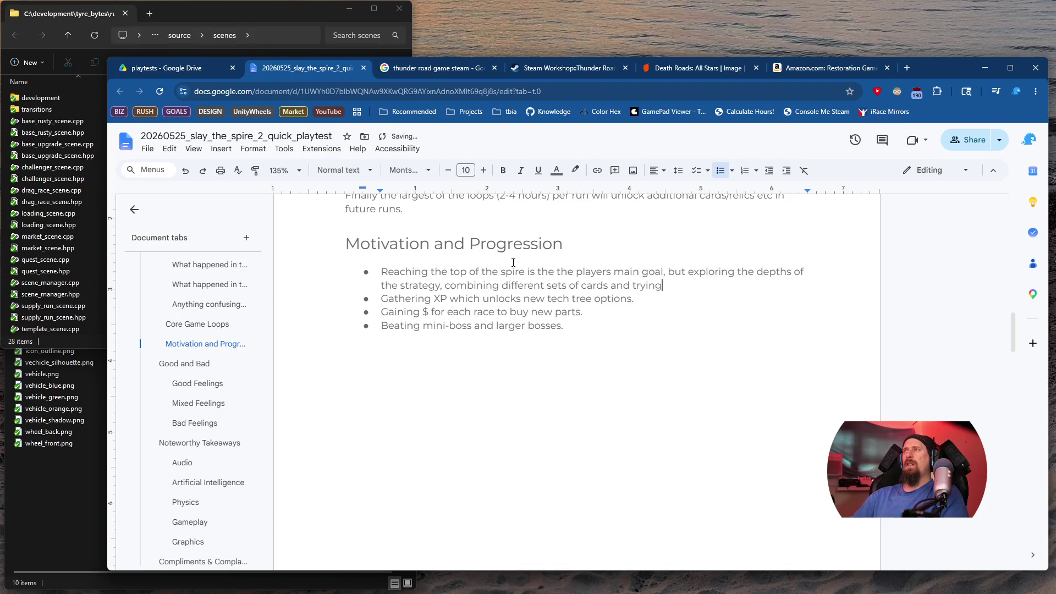
{"action": "type", "text": " to build mini"}
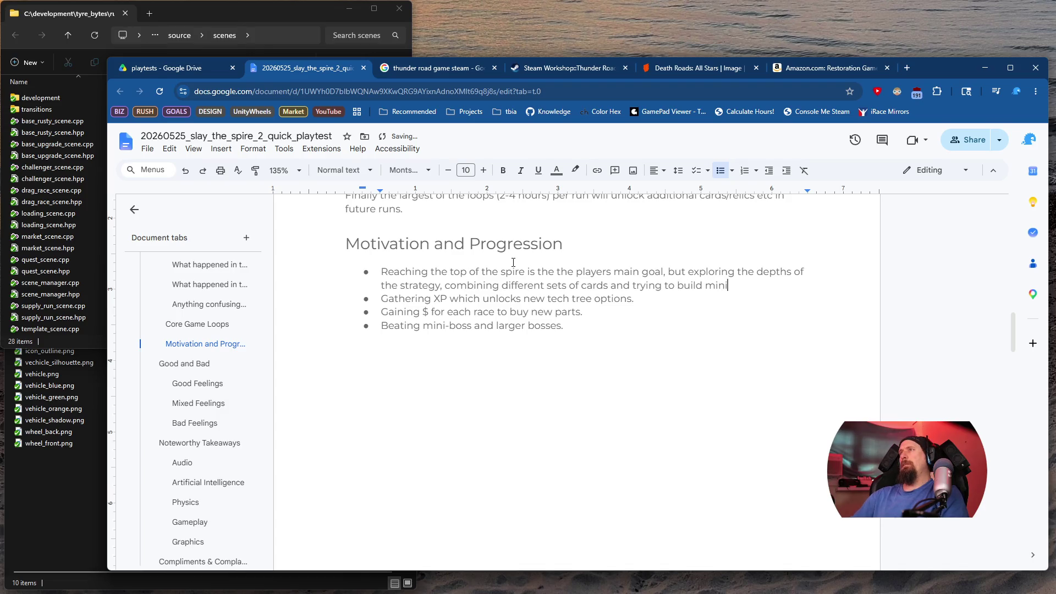
{"action": "type", "text": " engines is the "}
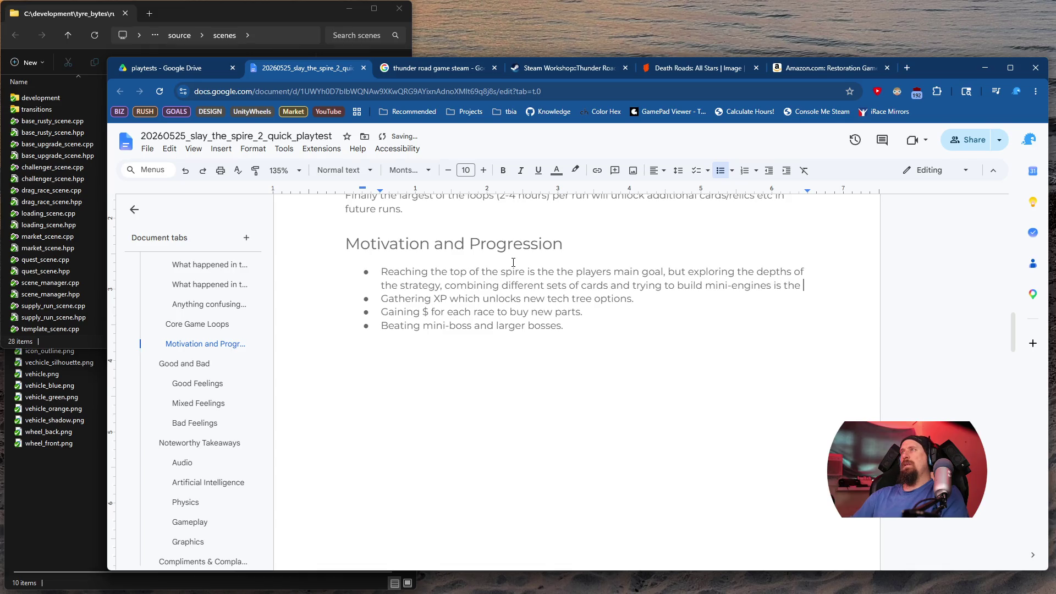
{"action": "type", "text": "real mo"}
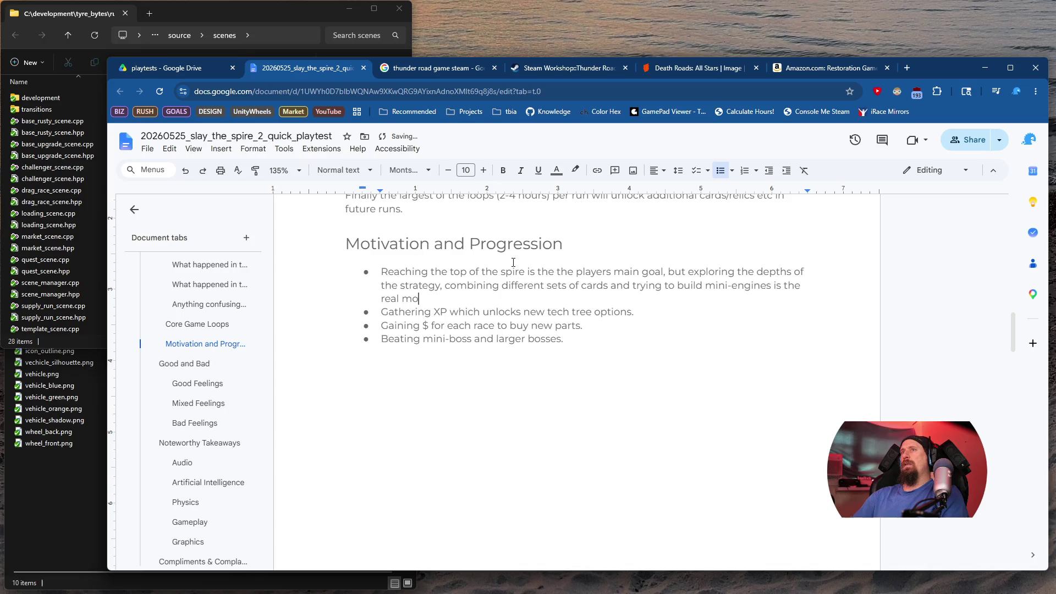
{"action": "type", "text": "tivation "}
{"action": "type", "text": "."}
Clear the Gathering XP bullet text and remove the duplicated 'the' from the first bullet
{"action": "key", "text": "Down"}
{"action": "key", "text": "Home"}
{"action": "key", "text": "shift+End"}
{"action": "key", "text": "Delete"}
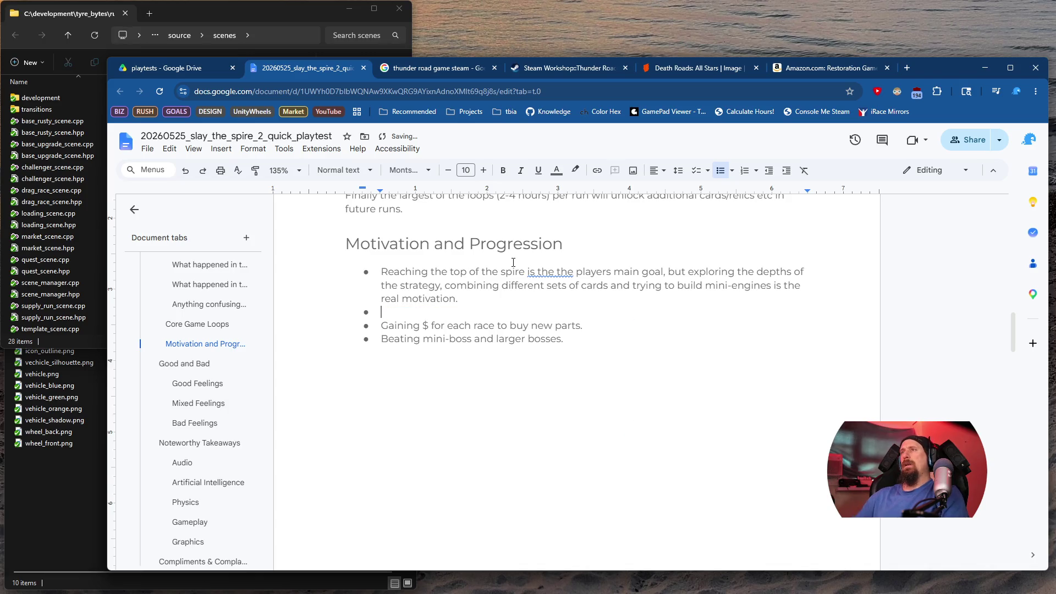
{"action": "key", "text": "ctrl+Up"}
{"action": "key", "text": "ctrl+Right"}
{"action": "key", "text": "ctrl+Right"}
{"action": "key", "text": "ctrl+Right"}
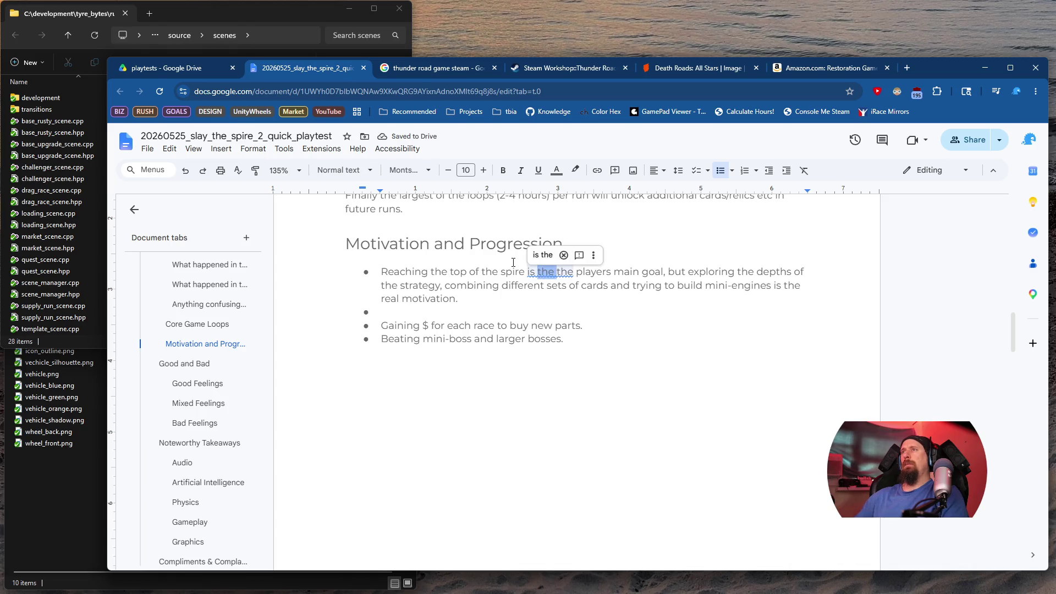
{"action": "key", "text": "Delete"}
Delete the Gaining and Beating bullets, leaving one empty bullet after the first
{"action": "key", "text": "Down"}
{"action": "key", "text": "Down"}
{"action": "key", "text": "Down"}
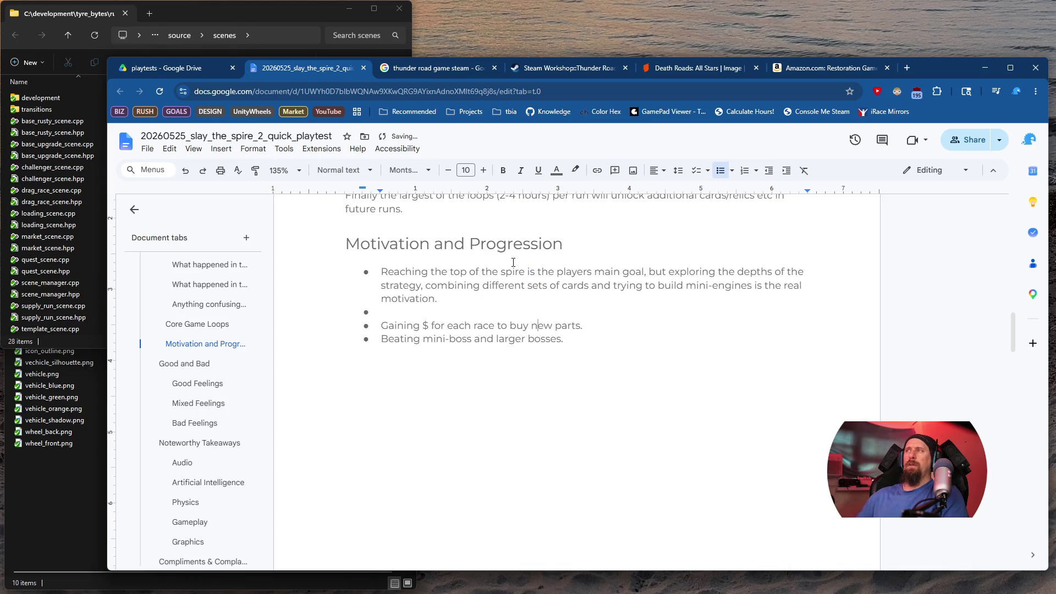
{"action": "key", "text": "Up"}
{"action": "key", "text": "Left"}
{"action": "key", "text": "Right"}
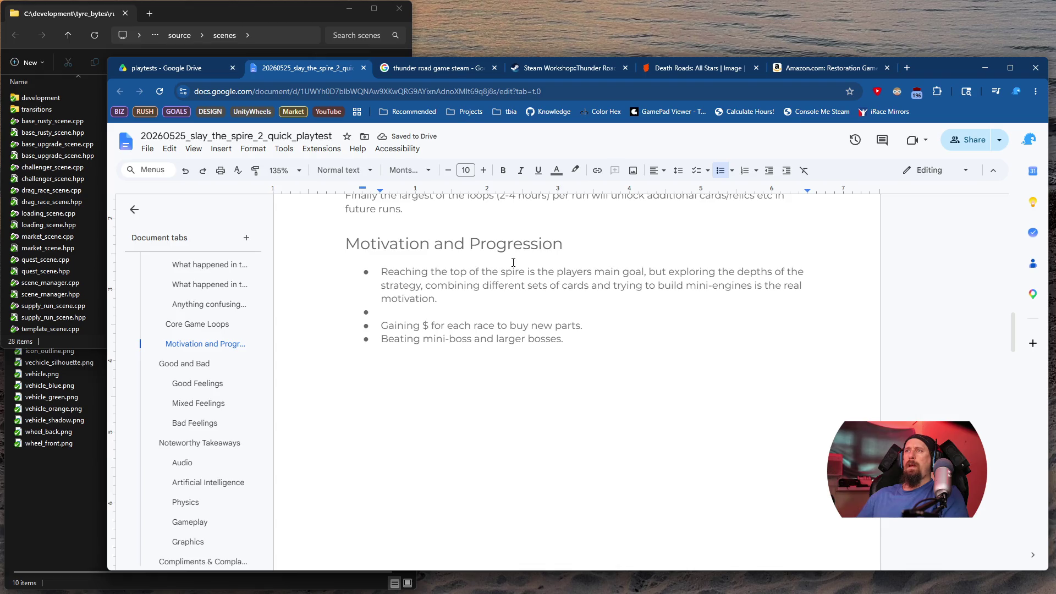
{"action": "key", "text": "Down"}
{"action": "key", "text": "Home"}
{"action": "key", "text": "shift+Down"}
{"action": "key", "text": "shift+Down"}
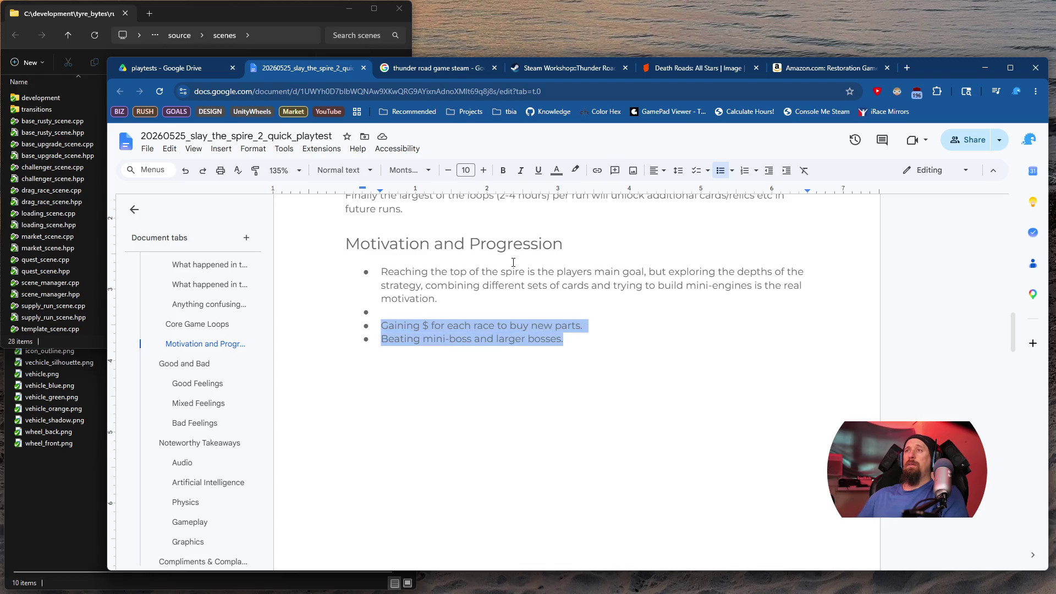
{"action": "key", "text": "Delete"}
{"action": "key", "text": "BackSpace"}
{"action": "key", "text": "BackSpace"}
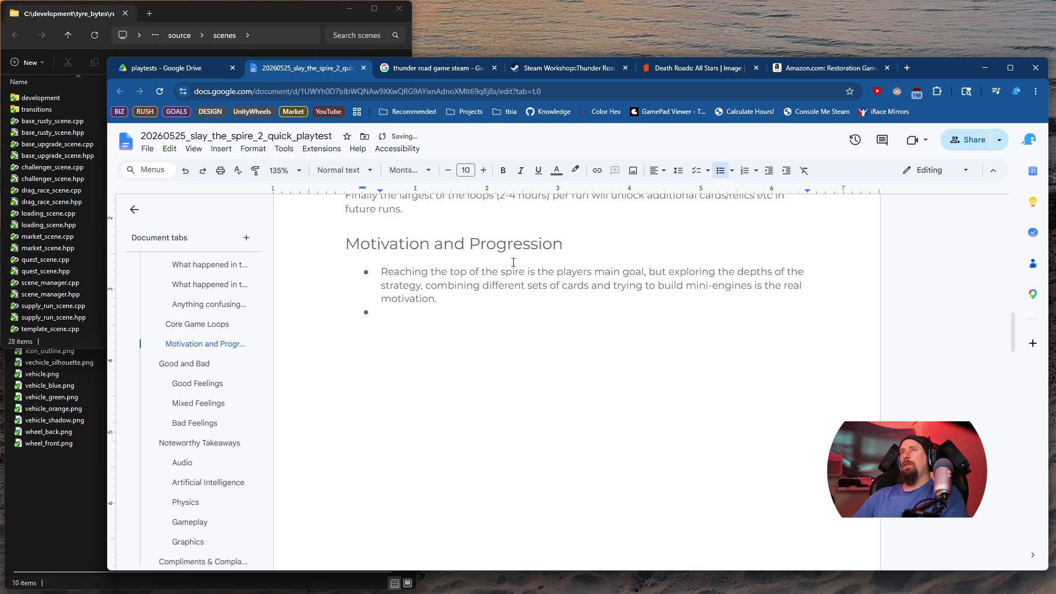
Add the 'Discovering new cards/relics' bullet plus a new bullet, then scroll to Good and Bad
{"action": "type", "text": "Disc"}
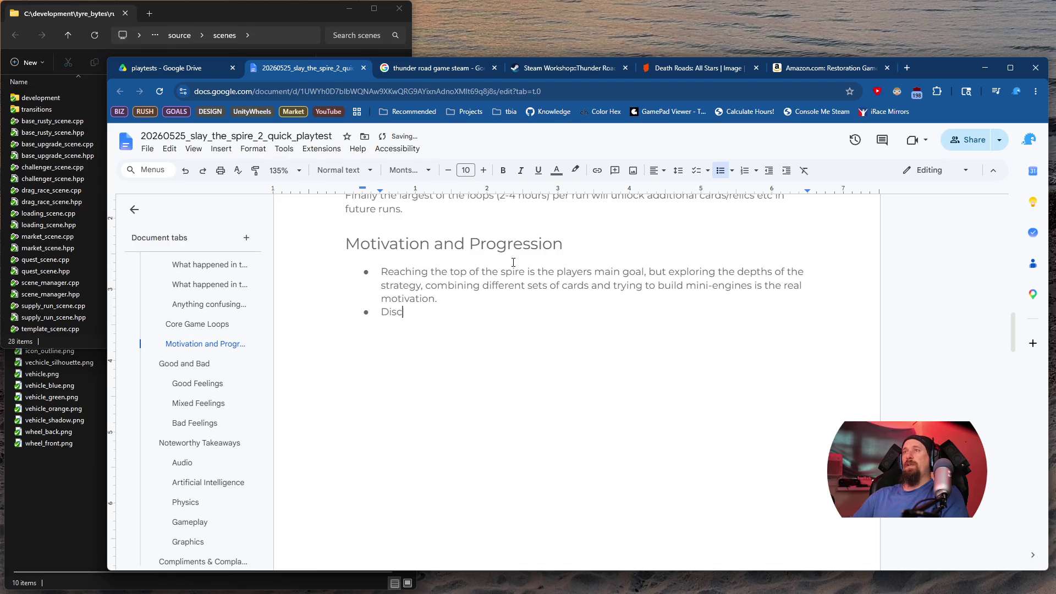
{"action": "type", "text": "uering"}
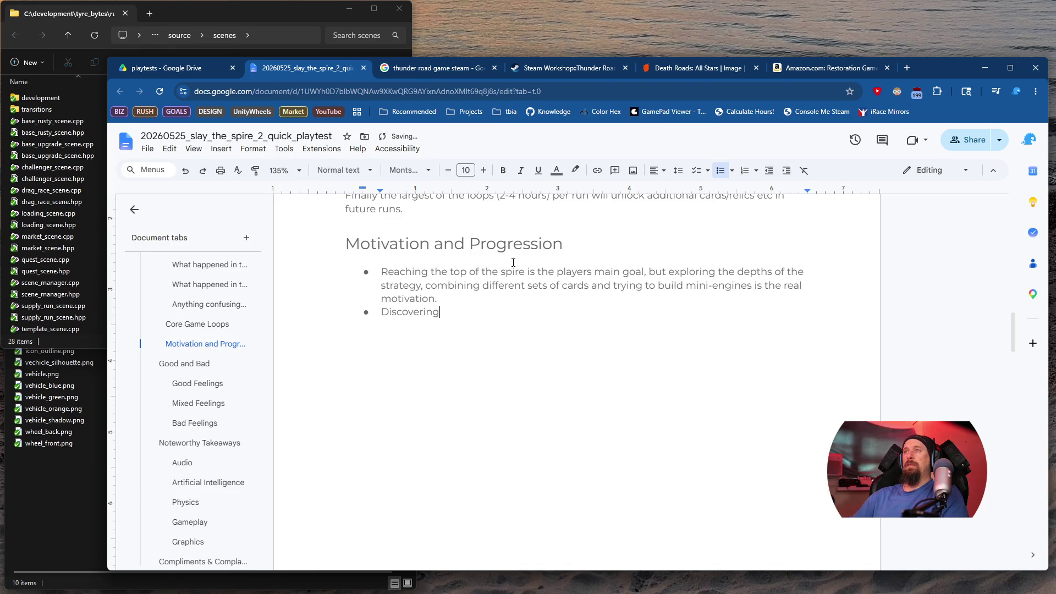
{"action": "type", "text": "new cards/"}
{"action": "type", "text": "relics"}
{"action": "key", "text": "Return"}
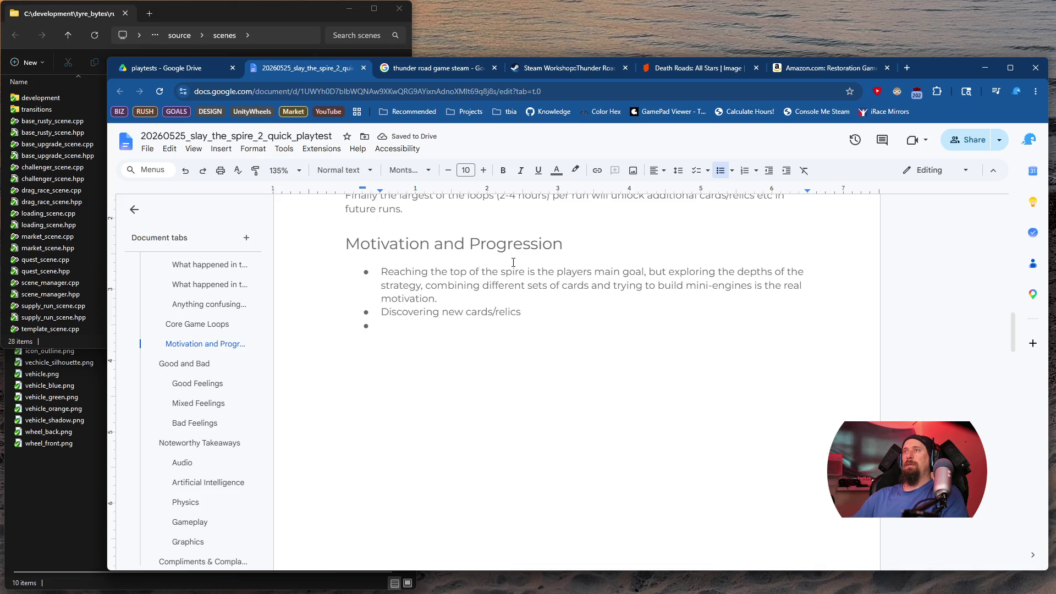
{"action": "scroll", "coordinate": [507, 292], "scroll_direction": "down", "scroll_amount": 6}
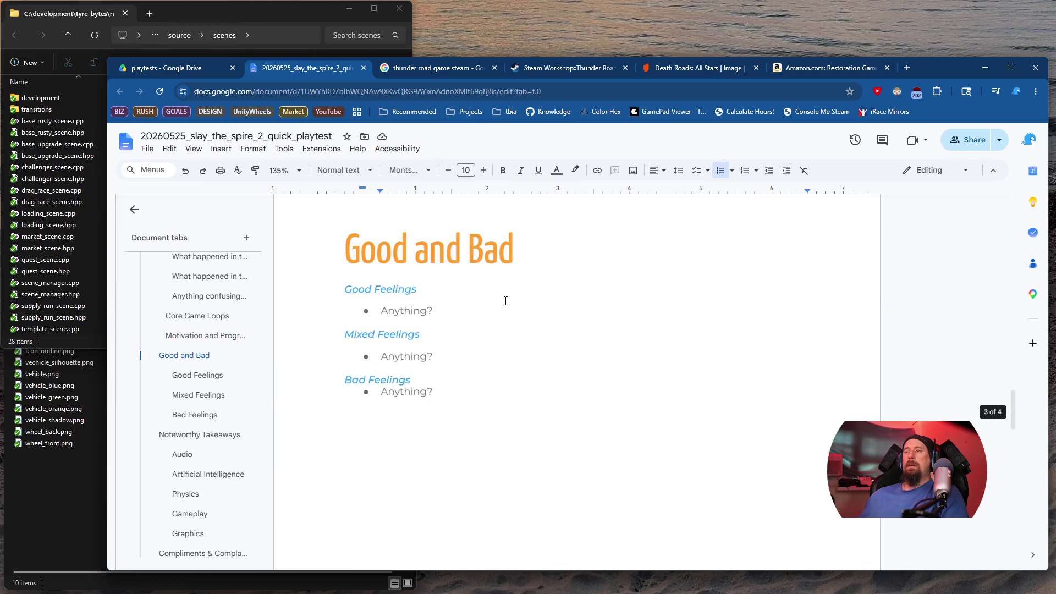
Replace the Mixed Feelings 'Anything?' with a note that the hand is discarded after every turn
{"action": "left_click", "coordinate": [499, 312]}
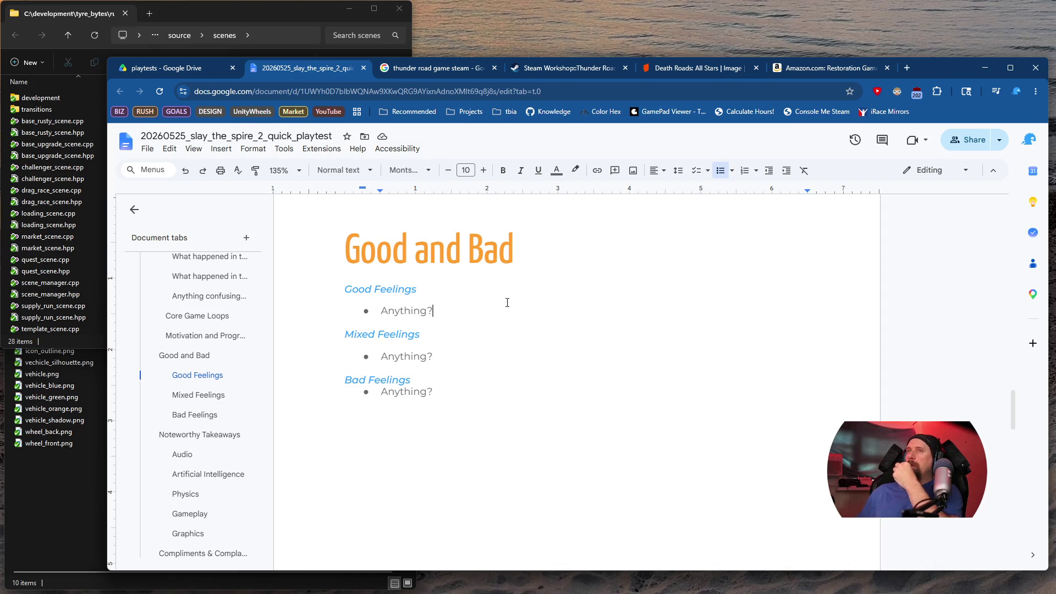
{"action": "left_click", "coordinate": [481, 358]}
{"action": "key", "text": "shift+Home"}
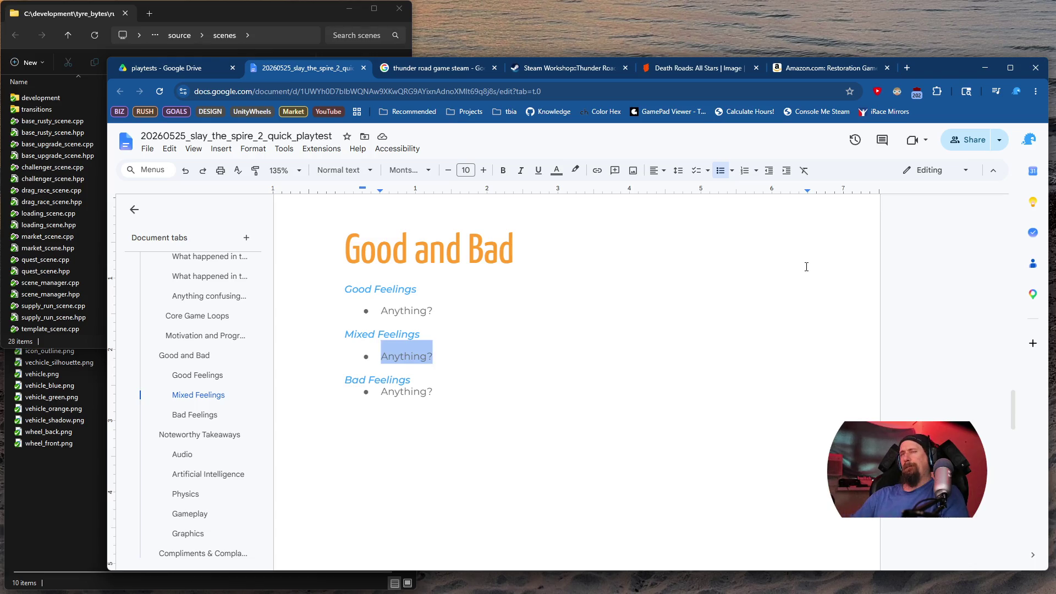
{"action": "type", "text": "The hand "}
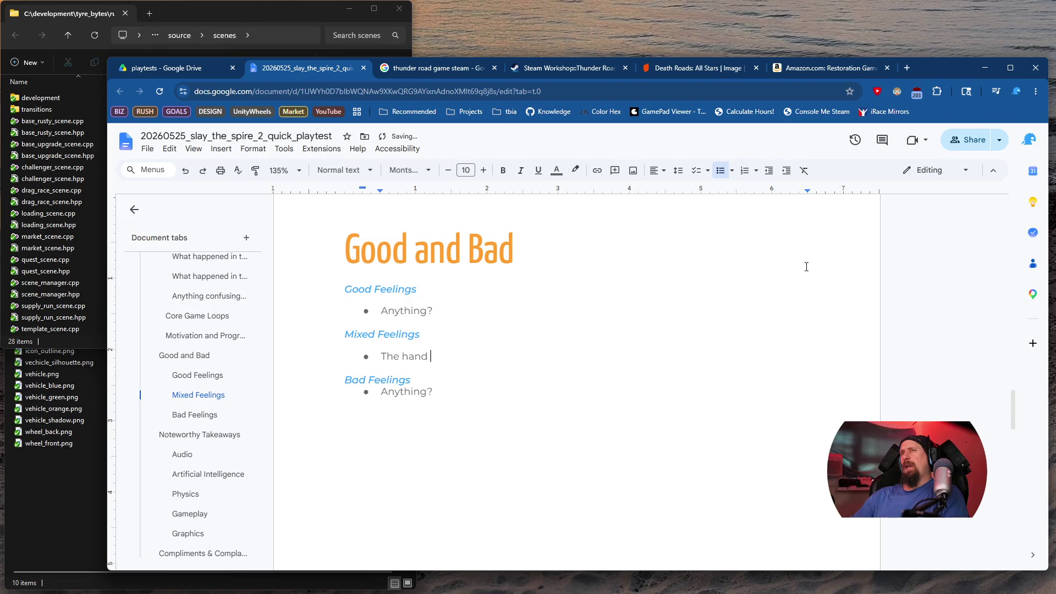
{"action": "type", "text": "gets discra"}
{"action": "key", "text": "BackSpace"}
{"action": "key", "text": "BackSpace"}
{"action": "type", "text": "arded after"}
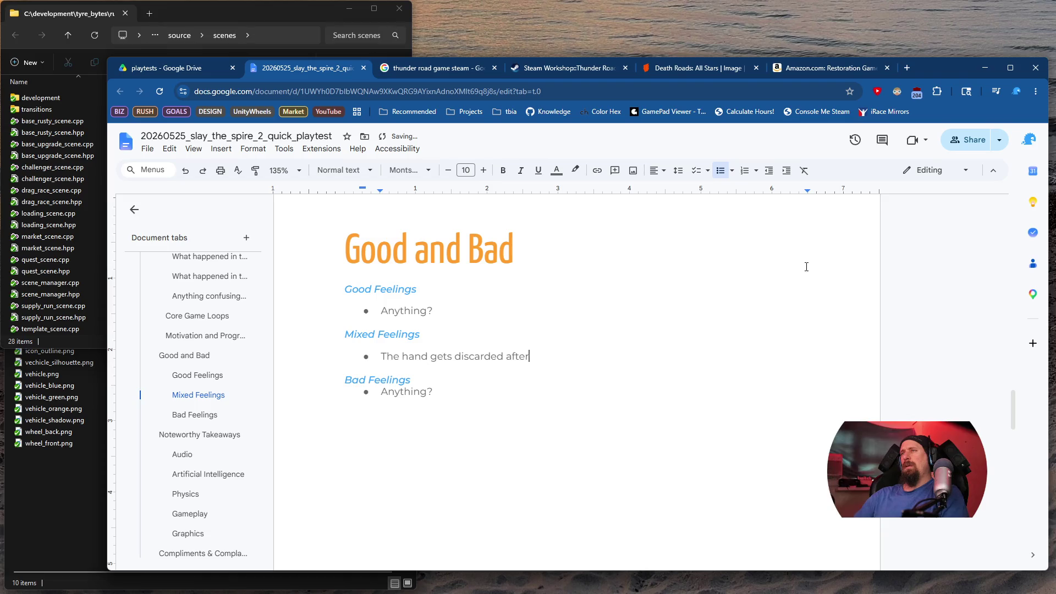
{"action": "type", "text": " every "}
{"action": "type", "text": "turn. This is"}
{"action": "type", "text": "n't inher"}
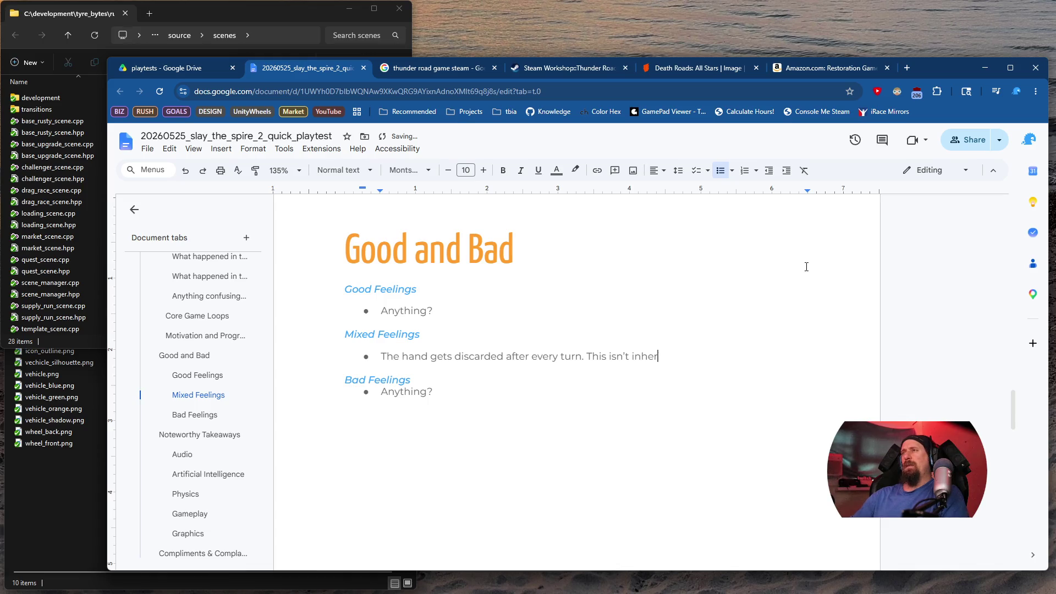
{"action": "type", "text": "ently bad, but it"}
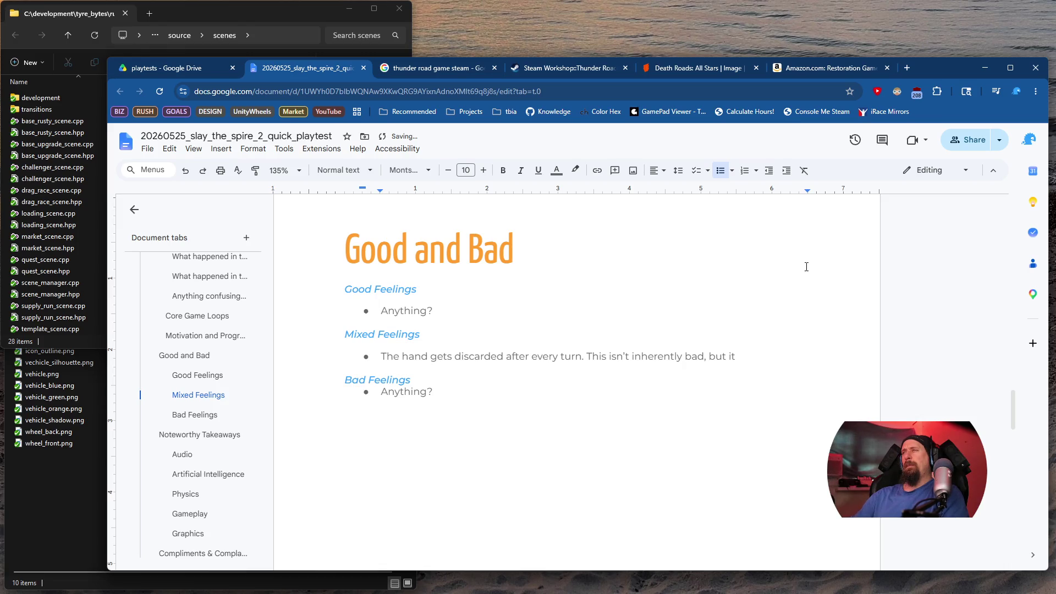
{"action": "type", "text": " was a"}
{"action": "type", "text": " bit weir"}
{"action": "type", "text": "d from o"}
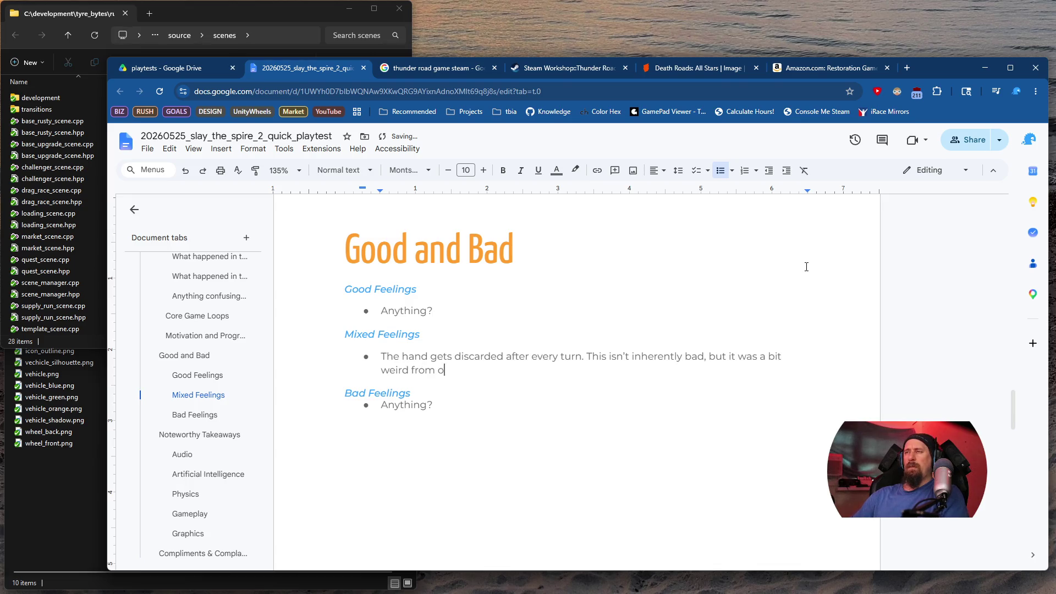
{"action": "type", "text": "ther experiences and "}
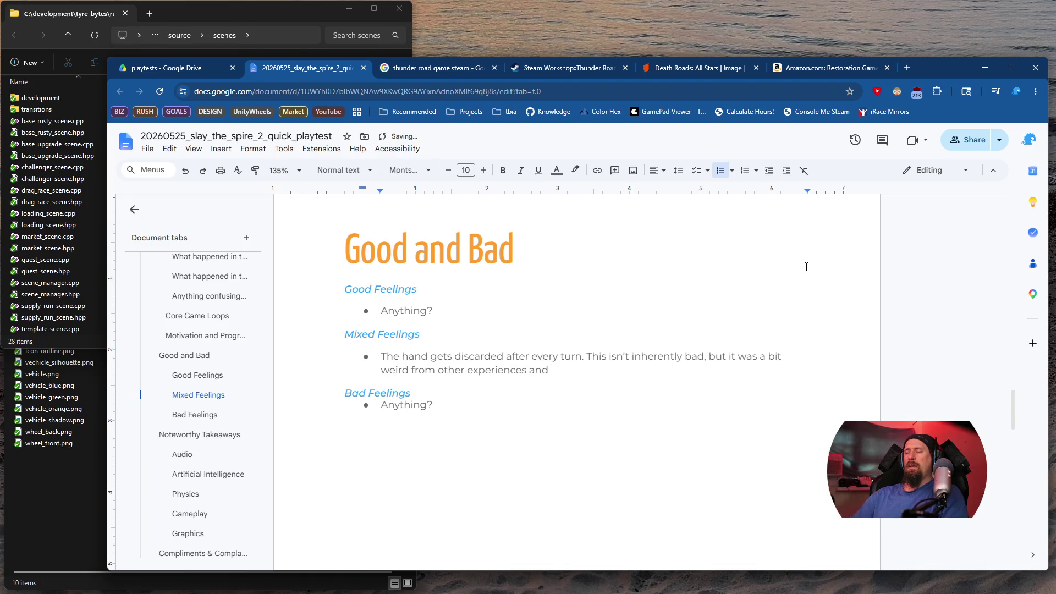
{"action": "type", "text": "didn't allow p"}
{"action": "type", "text": "roper pl"}
{"action": "type", "text": "anning for ne"}
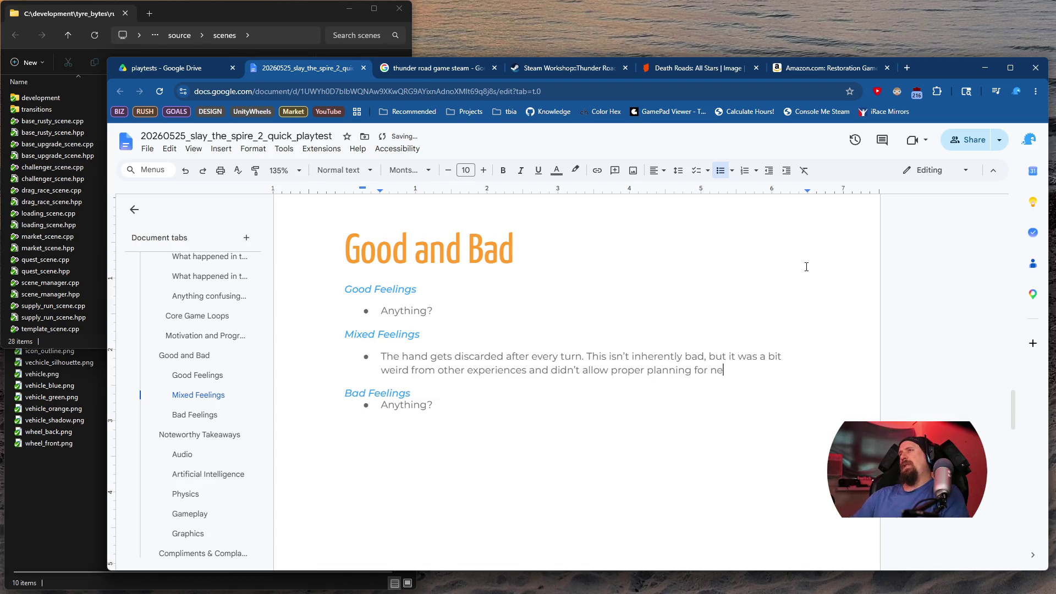
{"action": "type", "text": "turn."}
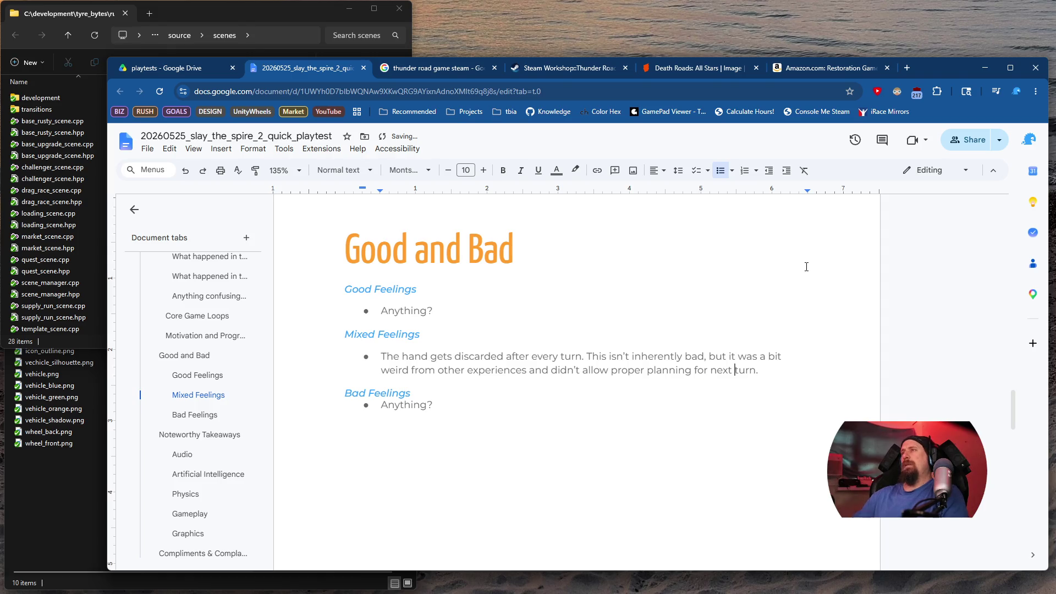
Insert 'the' before 'next turn' in the Mixed Feelings note and return to its end
{"action": "key", "text": "ctrl+Left"}
{"action": "type", "text": "the"}
{"action": "key", "text": "Down"}
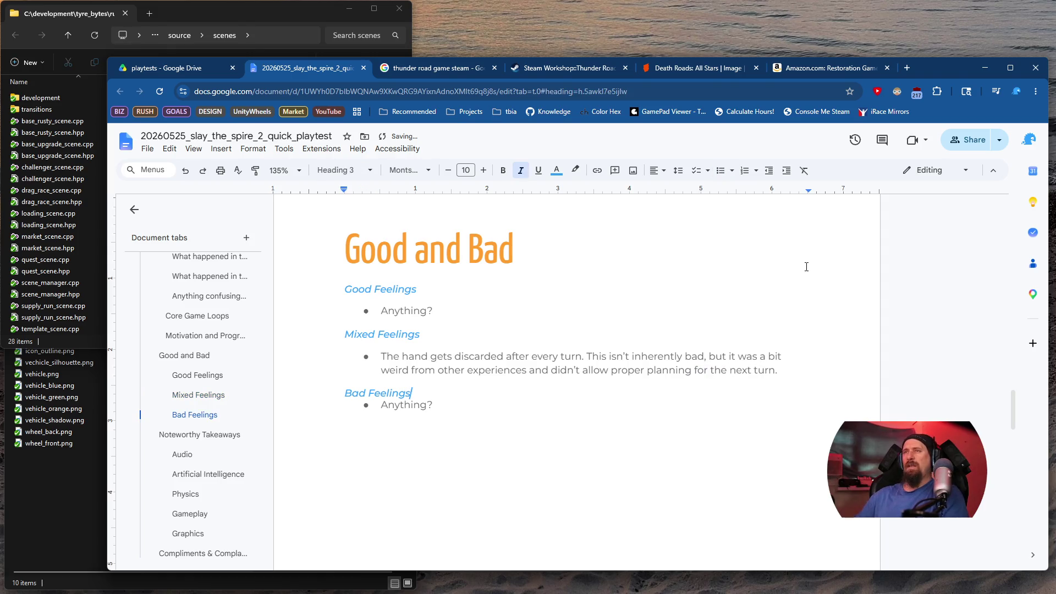
{"action": "key", "text": "Up"}
{"action": "key", "text": "Up"}
{"action": "key", "text": "Up"}
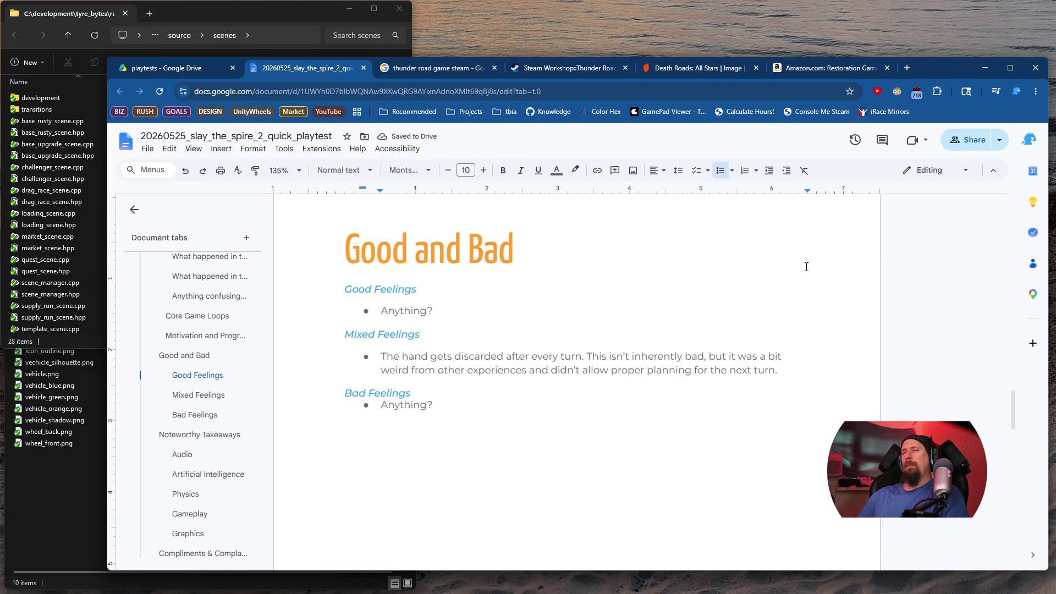
{"action": "key", "text": "Down"}
{"action": "key", "text": "Down"}
{"action": "key", "text": "Down"}
{"action": "key", "text": "End"}
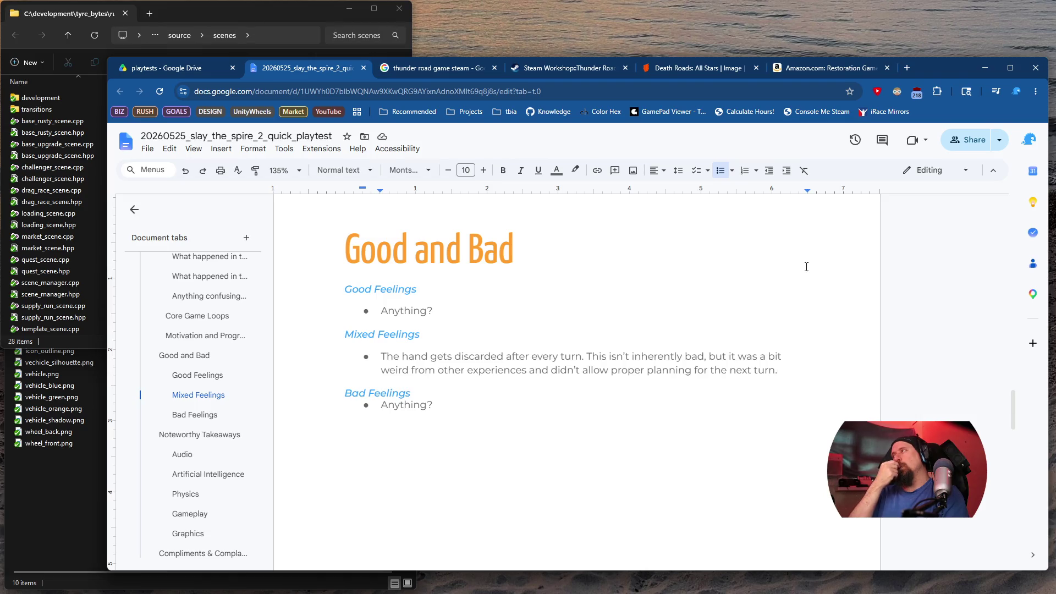
Replace the Good Feelings placeholder with 'Well put together, nicely polished. It seems simply but'
{"action": "key", "text": "Up"}
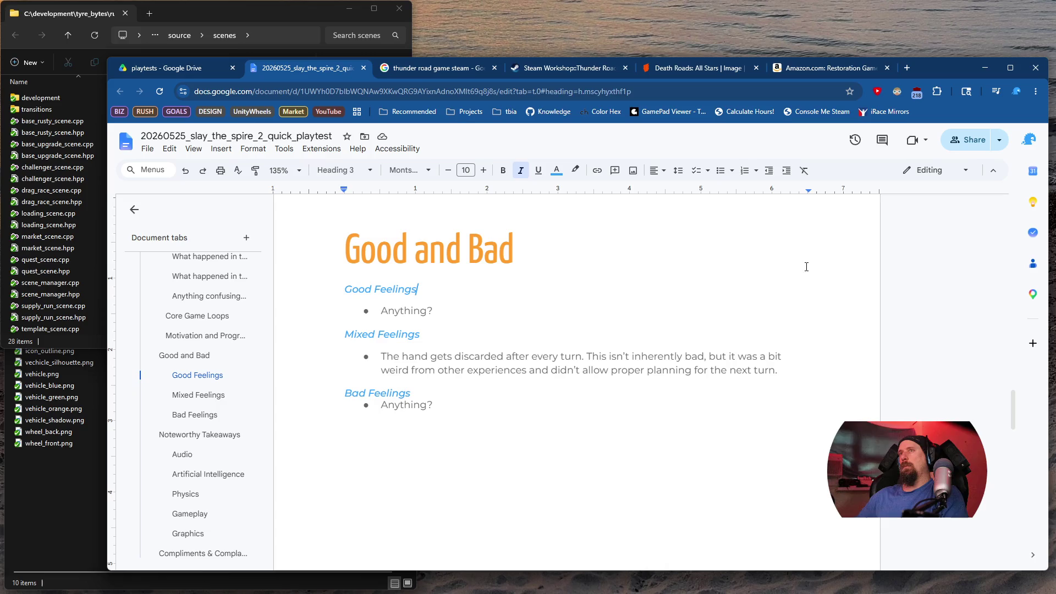
{"action": "key", "text": "Up"}
{"action": "key", "text": "Up"}
{"action": "key", "text": "shift+Home"}
{"action": "type", "text": "Well put to get"}
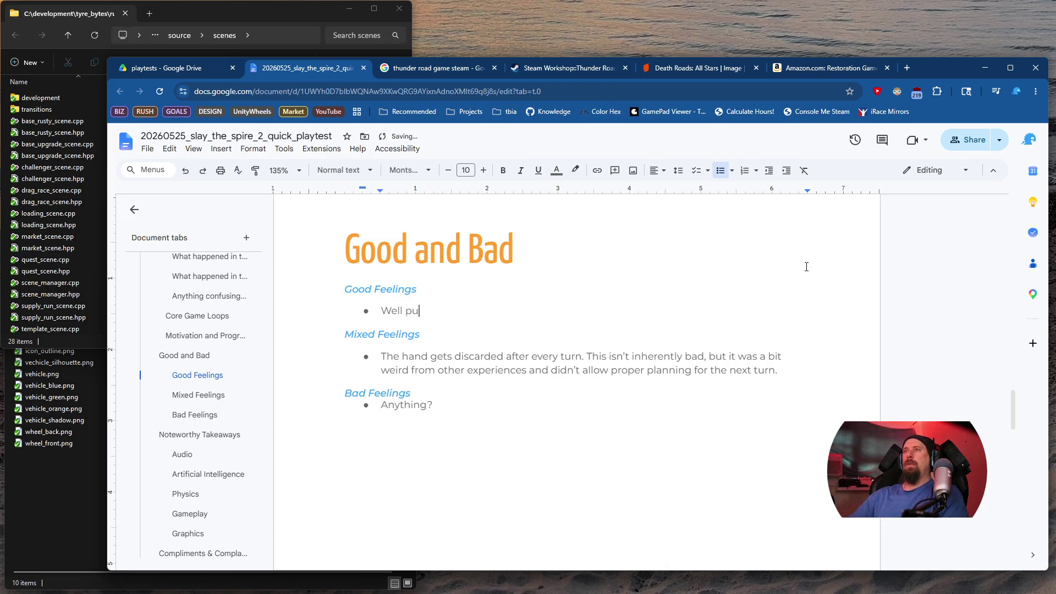
{"action": "key", "text": "BackSpace"}
{"action": "key", "text": "BackSpace"}
{"action": "key", "text": "BackSpace"}
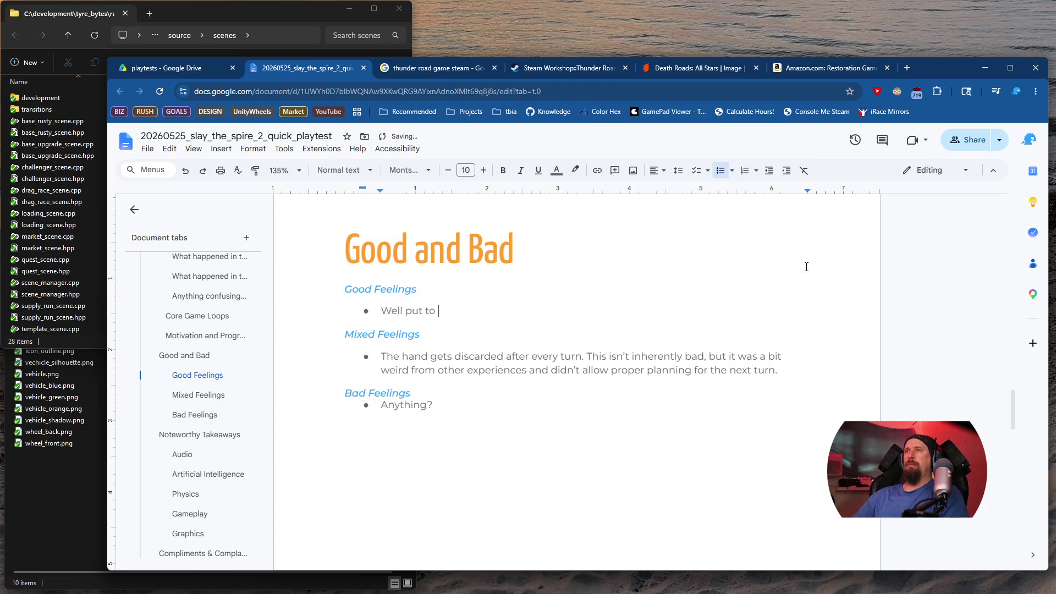
{"action": "type", "text": "gether, nice l"}
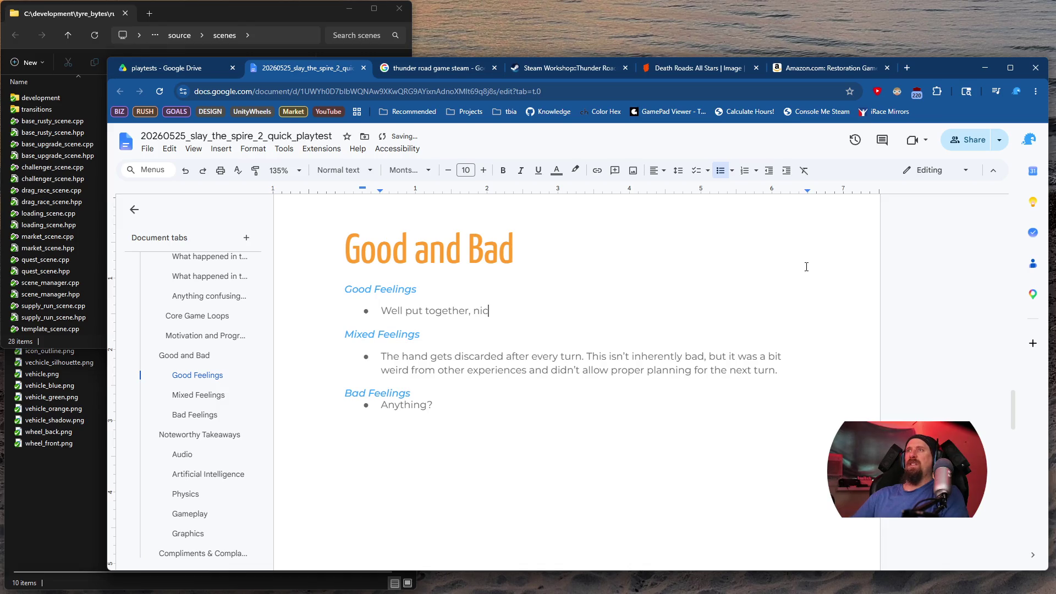
{"action": "type", "text": "l"}
{"action": "type", "text": "olish"}
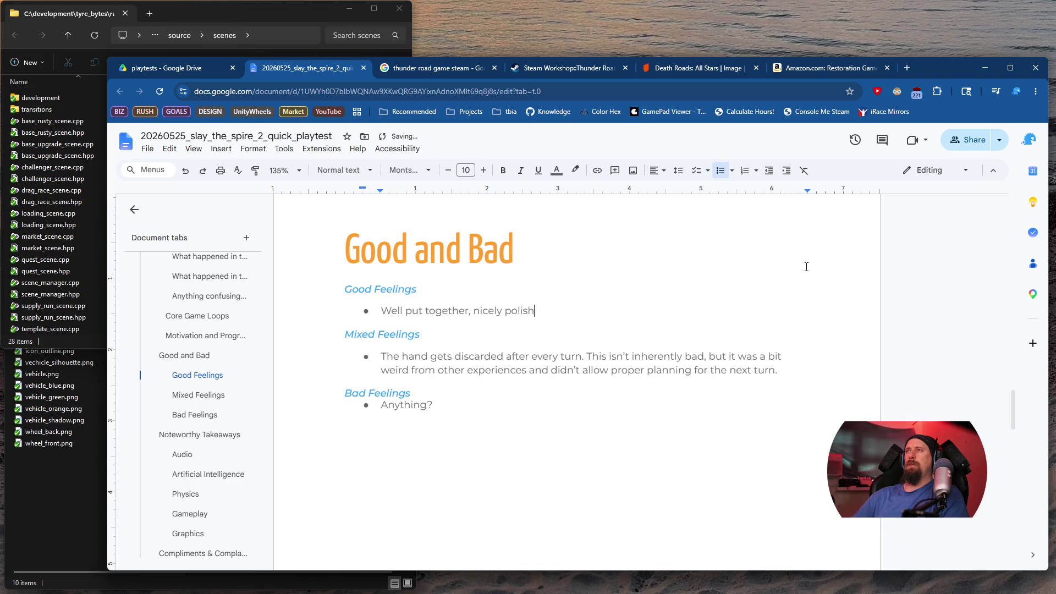
{"action": "type", "text": "edt seemed"}
{"action": "key", "text": "BackSpace"}
{"action": "key", "text": "BackSpace"}
{"action": "type", "text": "s simply be"}
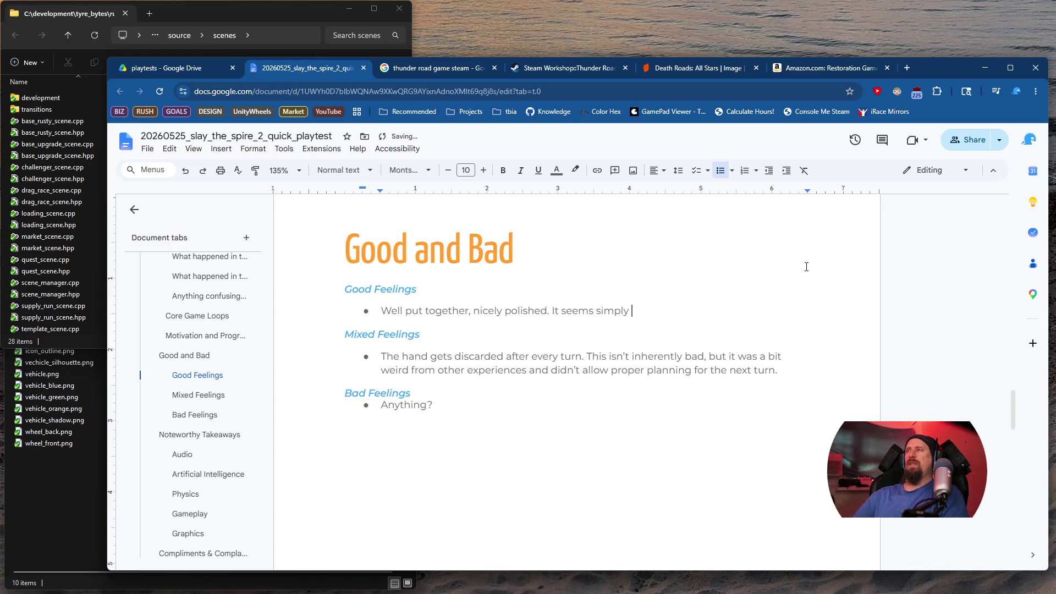
{"action": "key", "text": "BackSpace"}
{"action": "type", "text": "ut"}
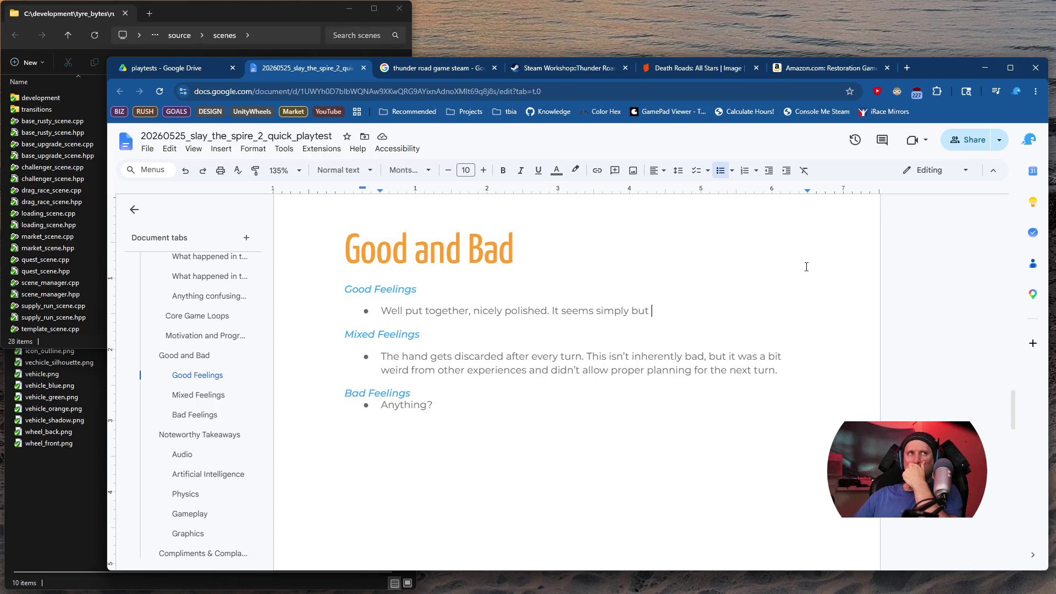
Rework the ending so it reads 'It seems simple, but very well done.'
{"action": "key", "text": "BackSpace"}
{"action": "key", "text": "BackSpace"}
{"action": "key", "text": "BackSpace"}
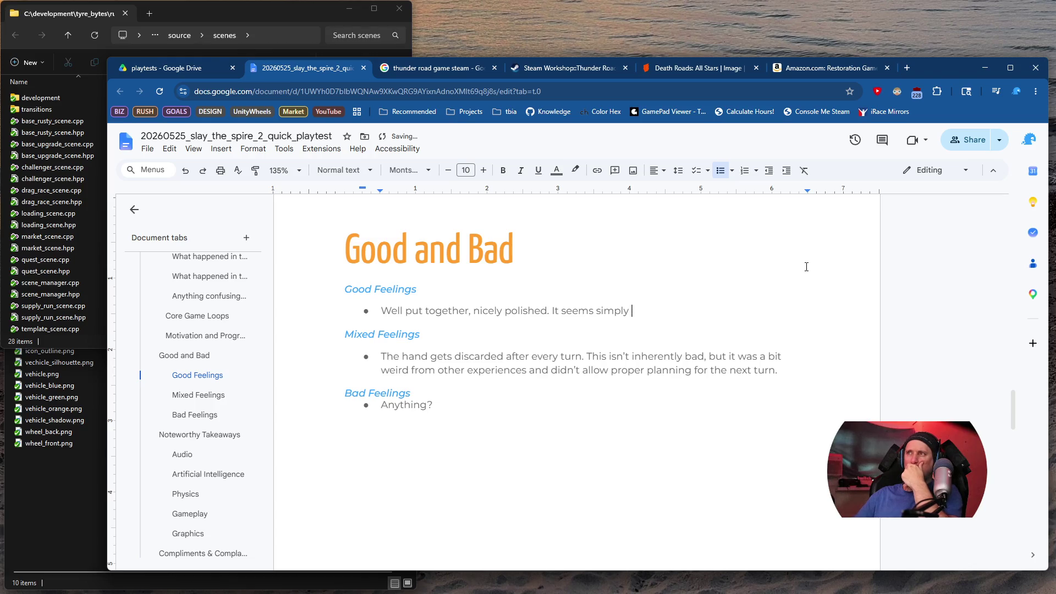
{"action": "key", "text": "BackSpace"}
{"action": "type", "text": "e, but "}
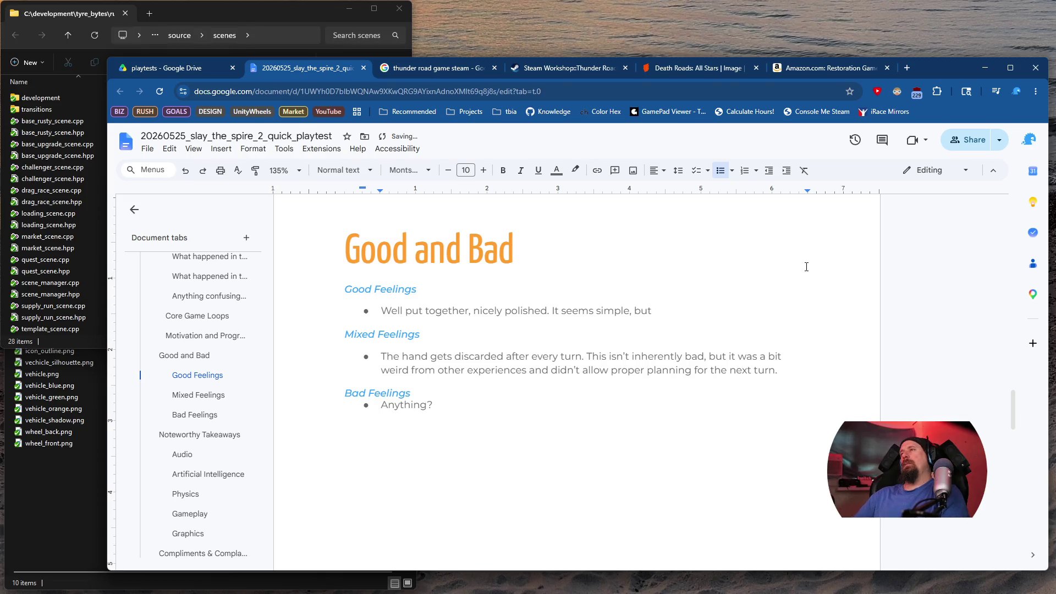
{"action": "type", "text": "also c"}
{"action": "key", "text": "BackSpace"}
{"action": "key", "text": "BackSpace"}
{"action": "key", "text": "BackSpace"}
{"action": "key", "text": "BackSpace"}
{"action": "type", "text": "."}
{"action": "key", "text": "BackSpace"}
{"action": "type", "text": ", "}
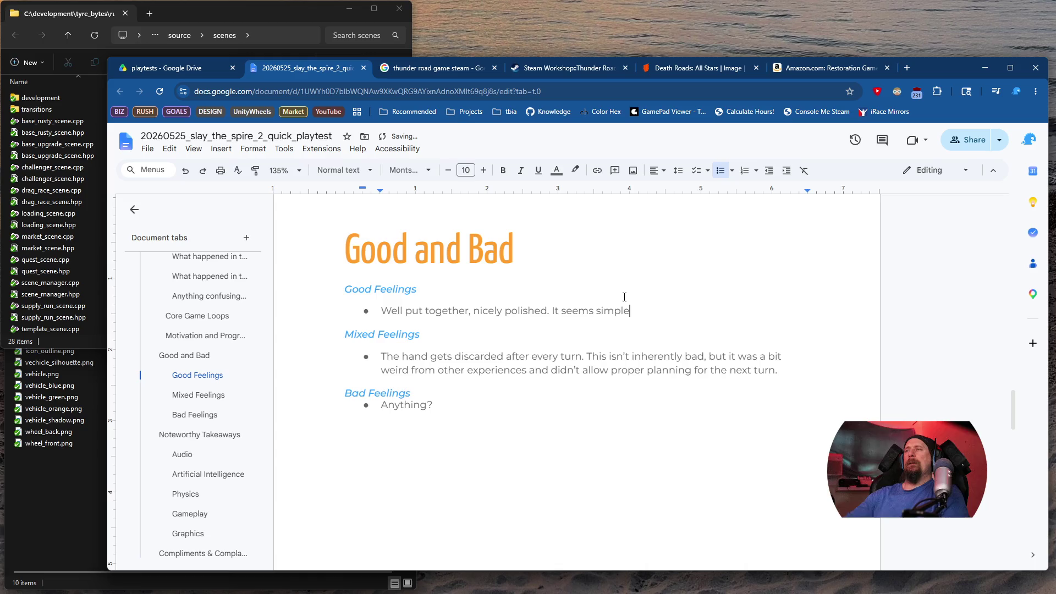
{"action": "type", "text": "but"}
{"action": "key", "text": "BackSpace"}
{"action": "type", "text": "very well don"}
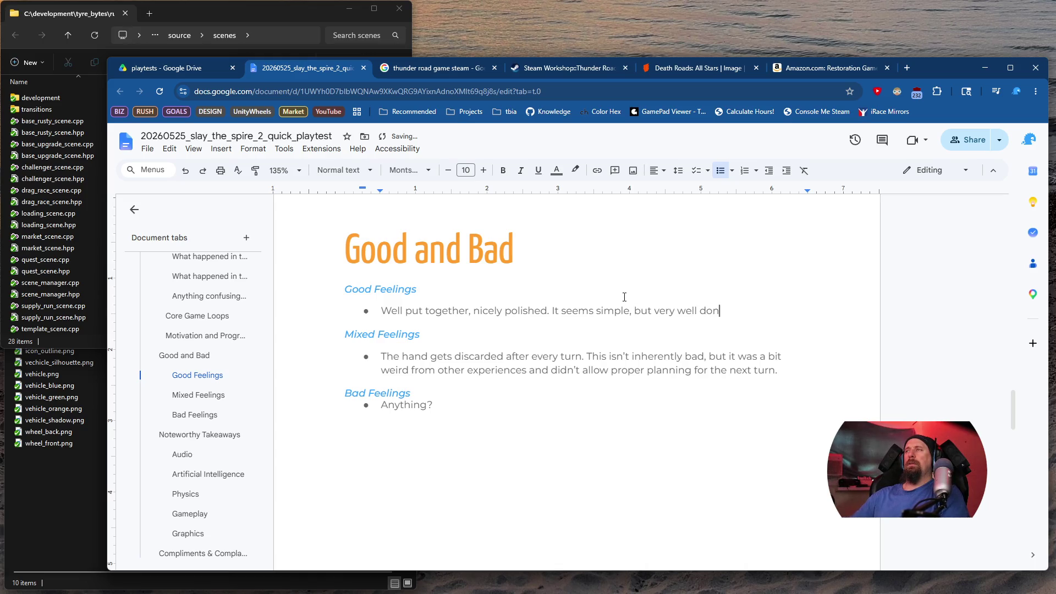
{"action": "type", "text": "e. "}
{"action": "type", "text": "Sm"}
{"action": "key", "text": "BackSpace"}
{"action": "key", "text": "BackSpace"}
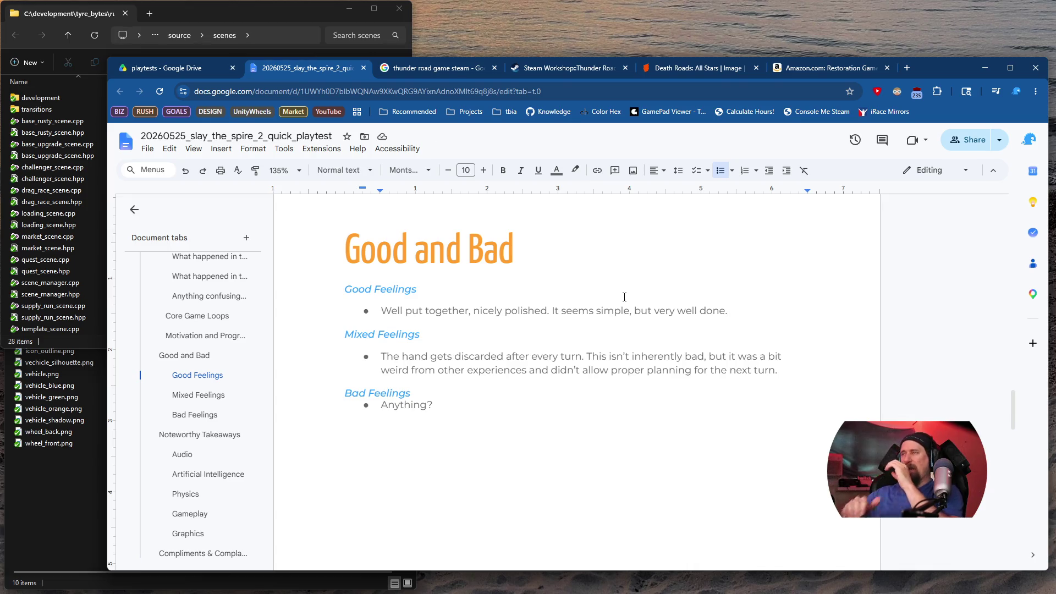
Add a Mixed Feelings bullet: tool-tips too brief, forcing experimentation but creating choice pressure
{"action": "key", "text": "Return"}
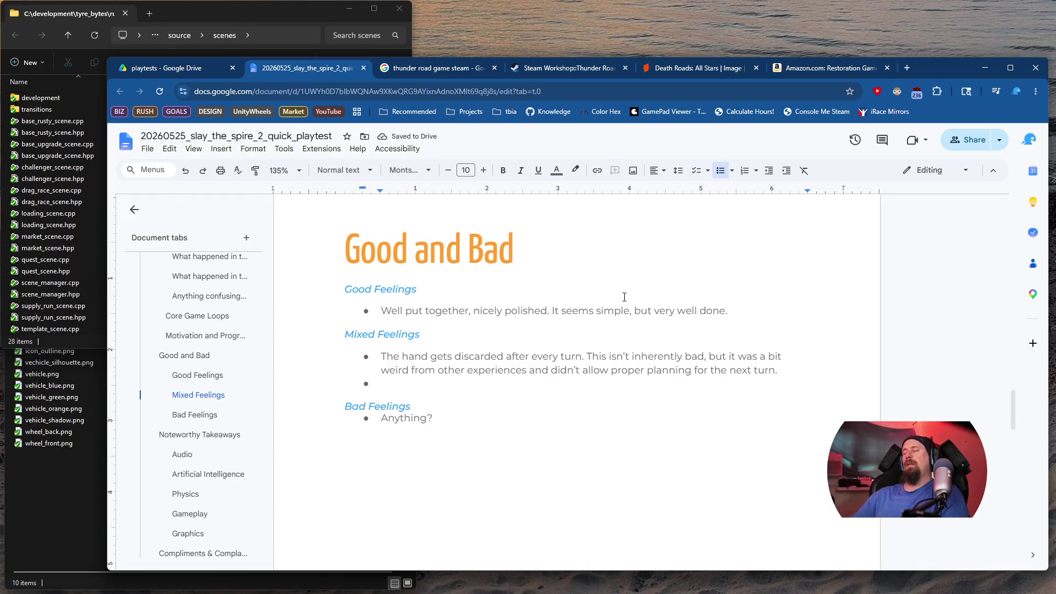
{"action": "type", "text": "T"}
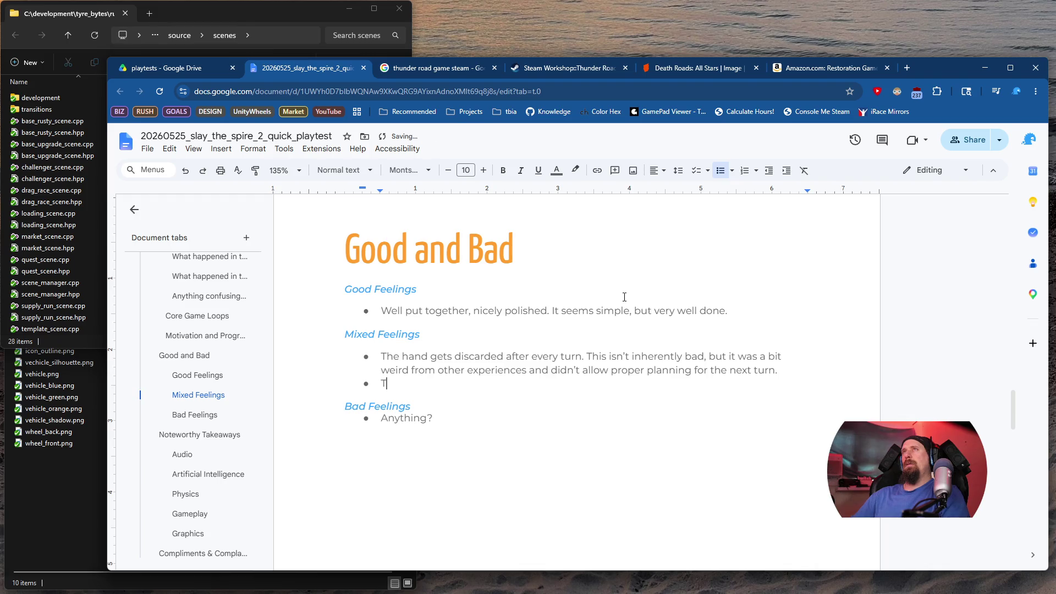
{"action": "type", "text": "ool-ti"}
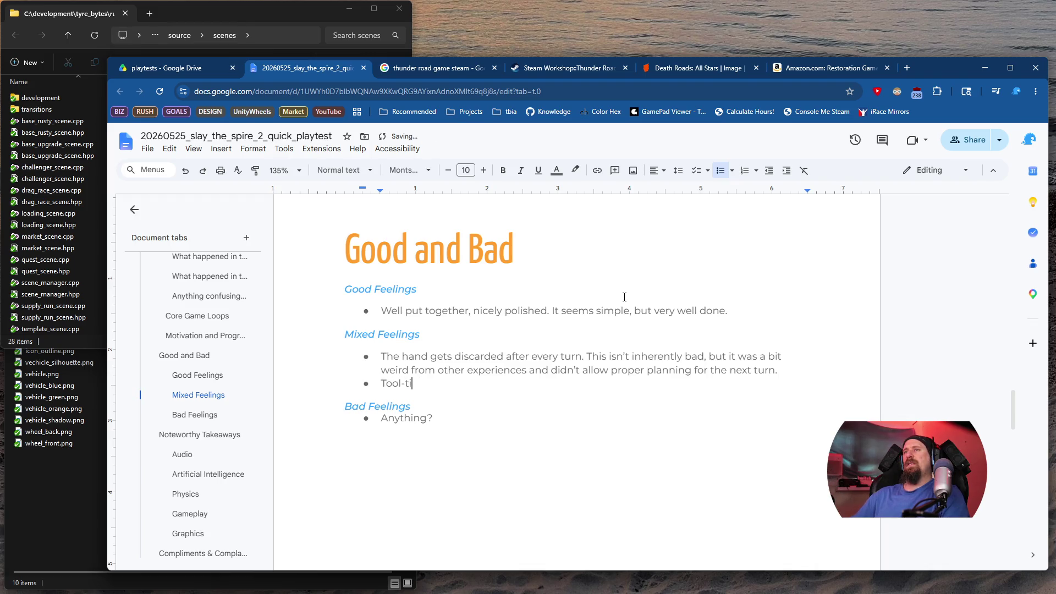
{"action": "type", "text": "ps and information was a l"}
{"action": "type", "text": "ittle too brief,"}
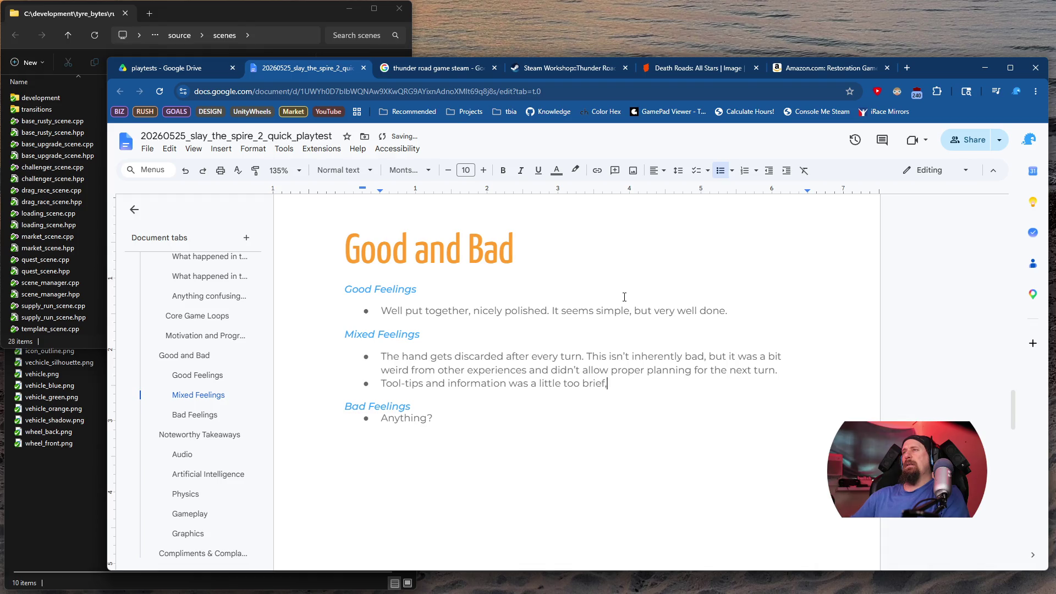
{"action": "key", "text": "BackSpace"}
{"action": "type", "text": "and lacked some"}
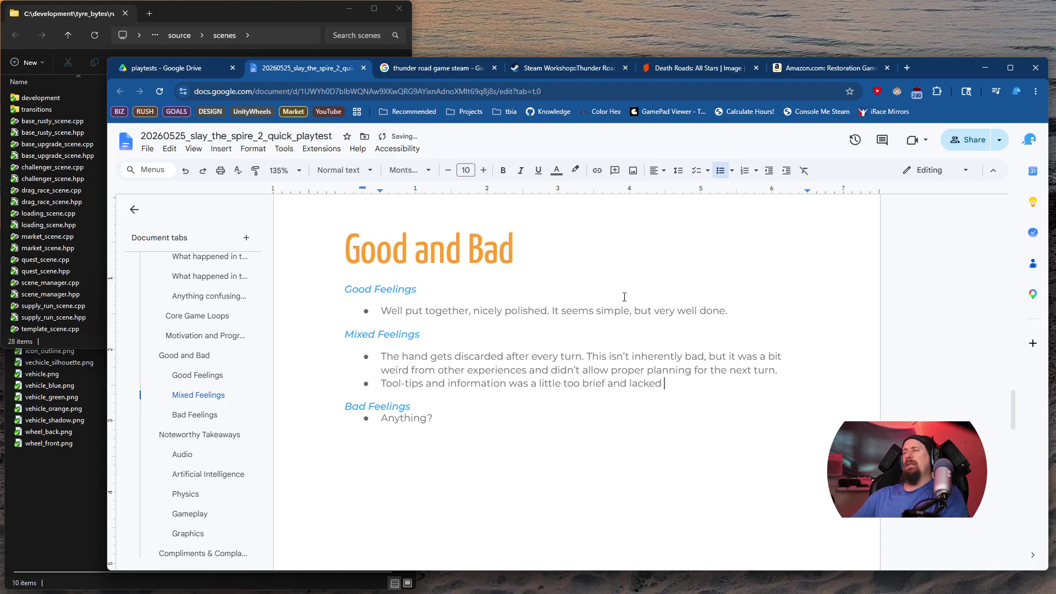
{"action": "type", "text": " clari"}
{"action": "type", "text": "ty. On h"}
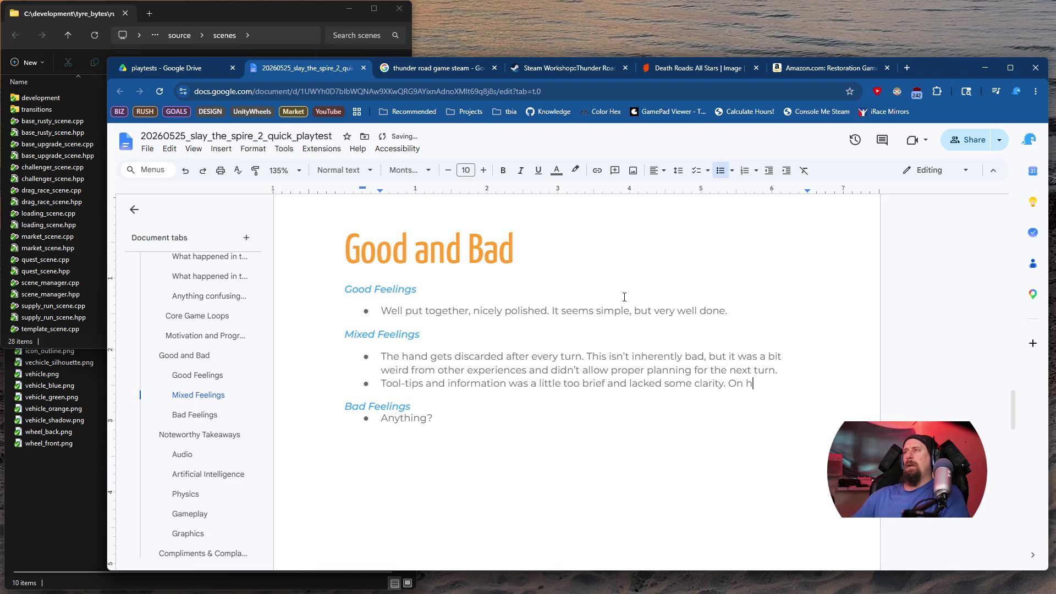
{"action": "type", "text": "one hand this"}
{"action": "type", "text": "makes"}
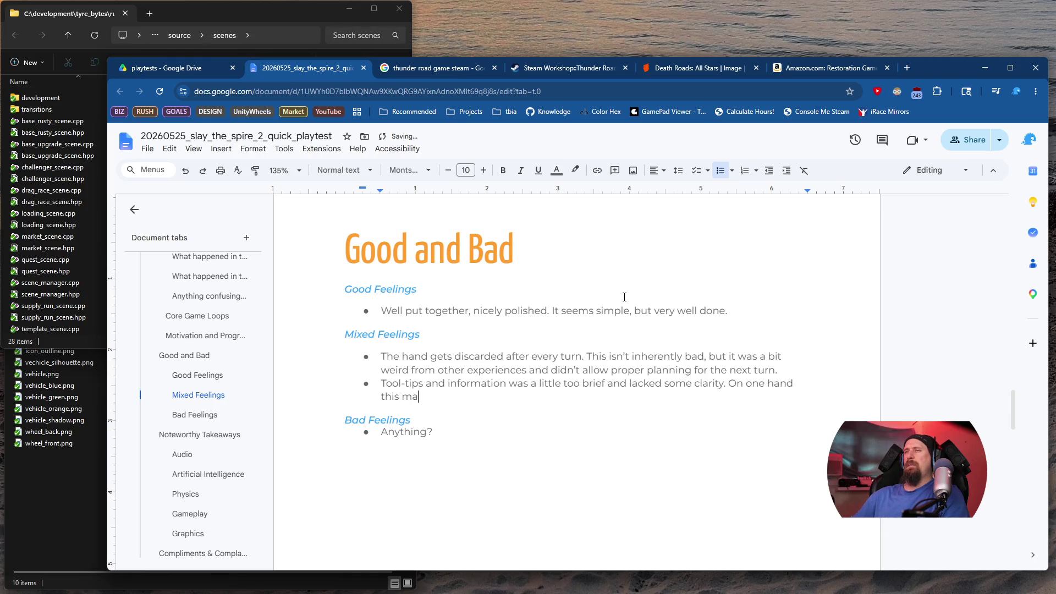
{"action": "key", "text": "ctrl+BackSpace"}
{"action": "type", "text": "forces the pla"}
{"action": "type", "text": "yer to ex"}
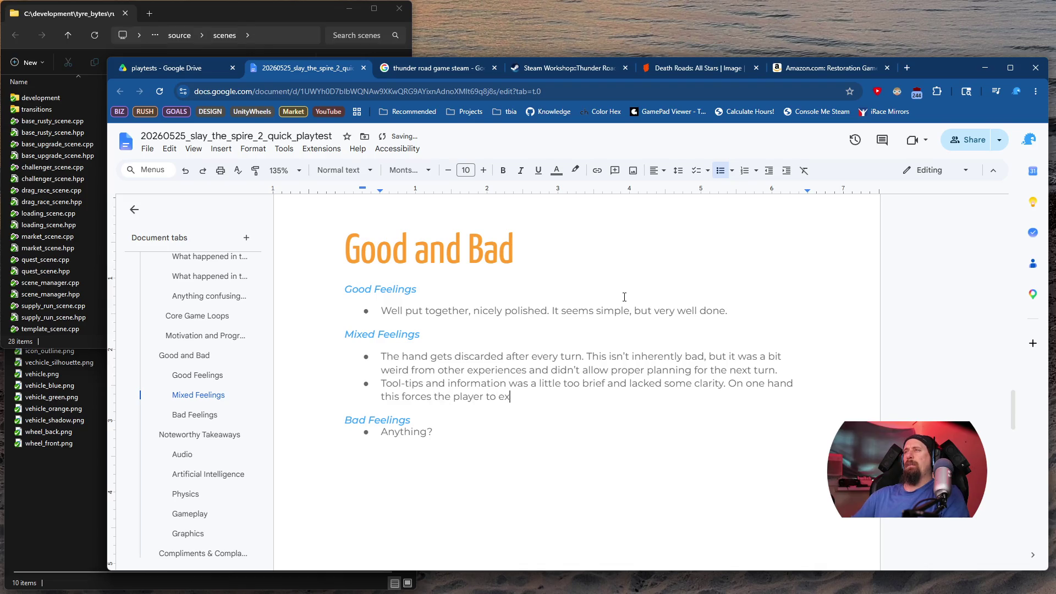
{"action": "type", "text": "periment and try"}
{"action": "type", "text": " things"}
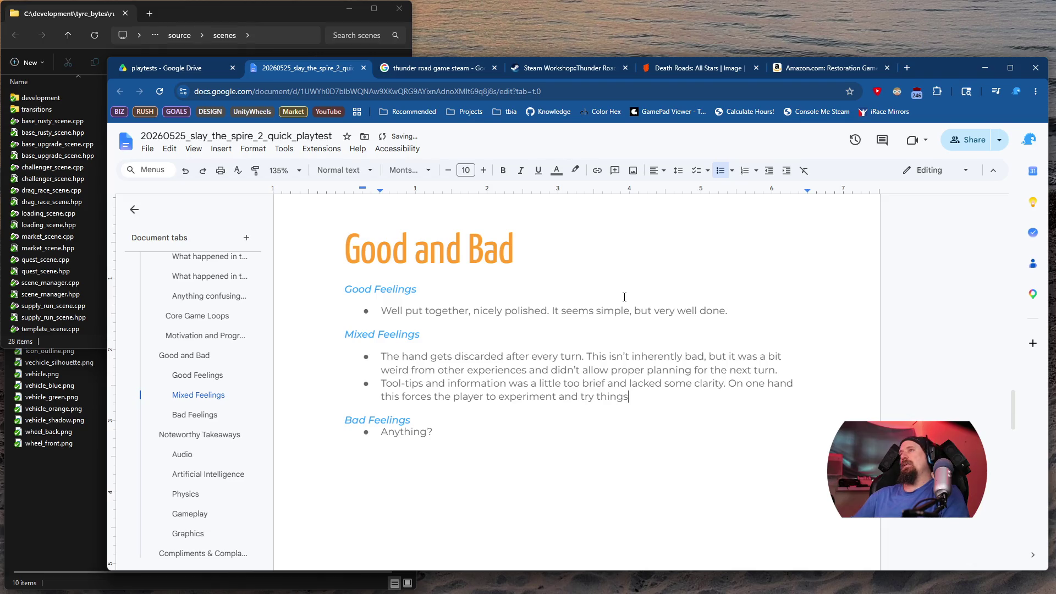
{"action": "type", "text": ". On the o"}
{"action": "type", "text": "ther,"}
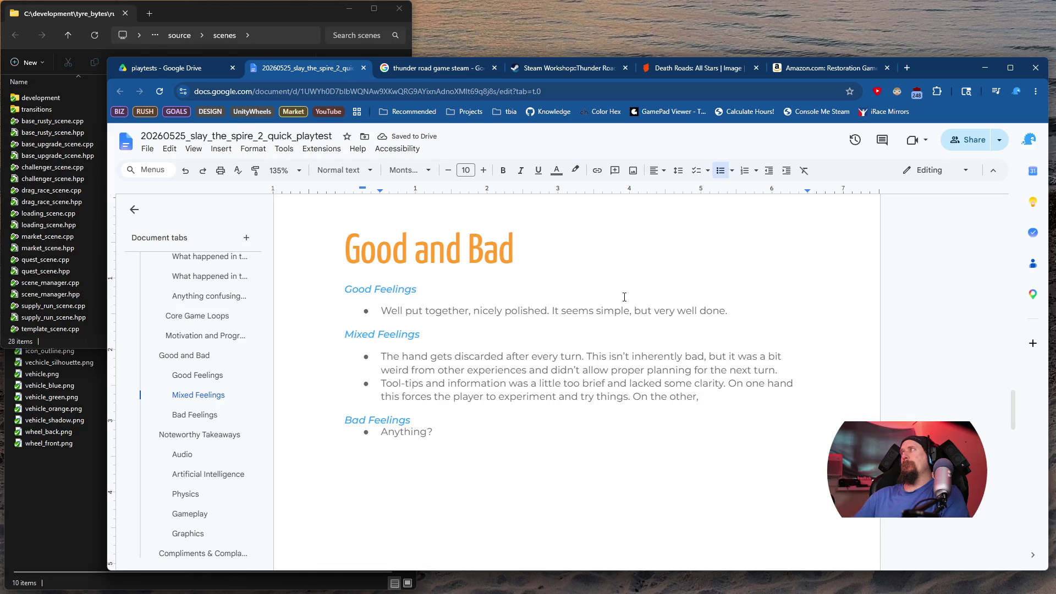
{"action": "type", "text": " it felt li"}
{"action": "type", "text": "ke I"}
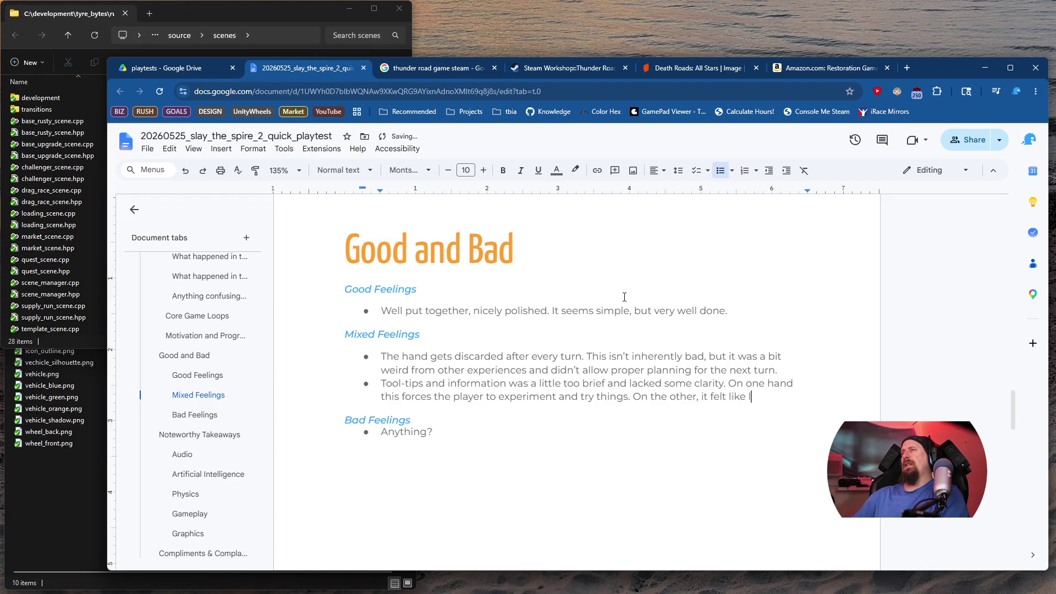
{"action": "type", "text": "a lo"}
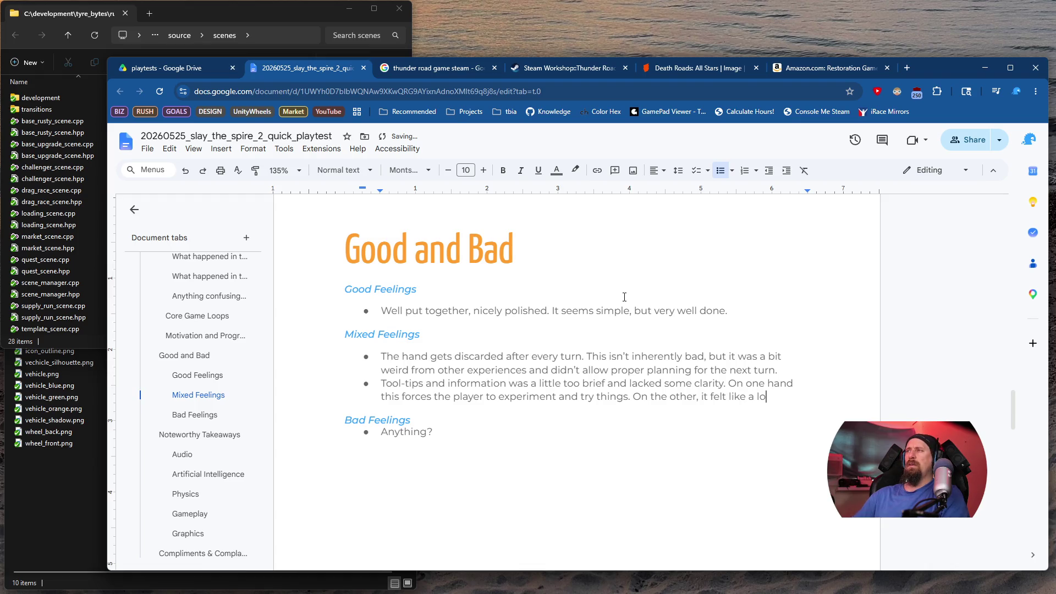
{"action": "type", "text": "t of pressure"}
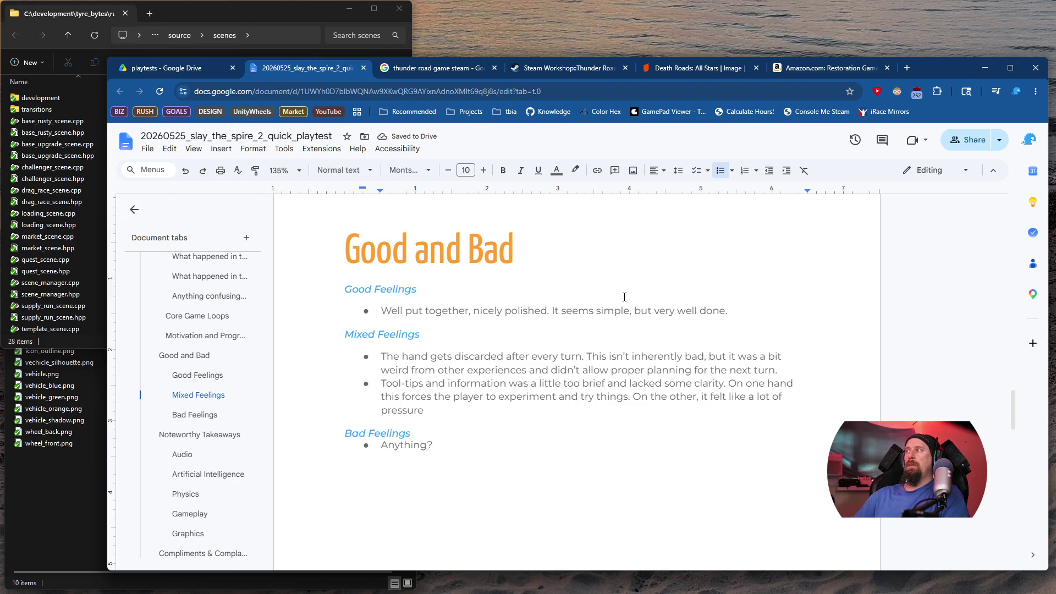
{"action": "type", "text": " when trying t"}
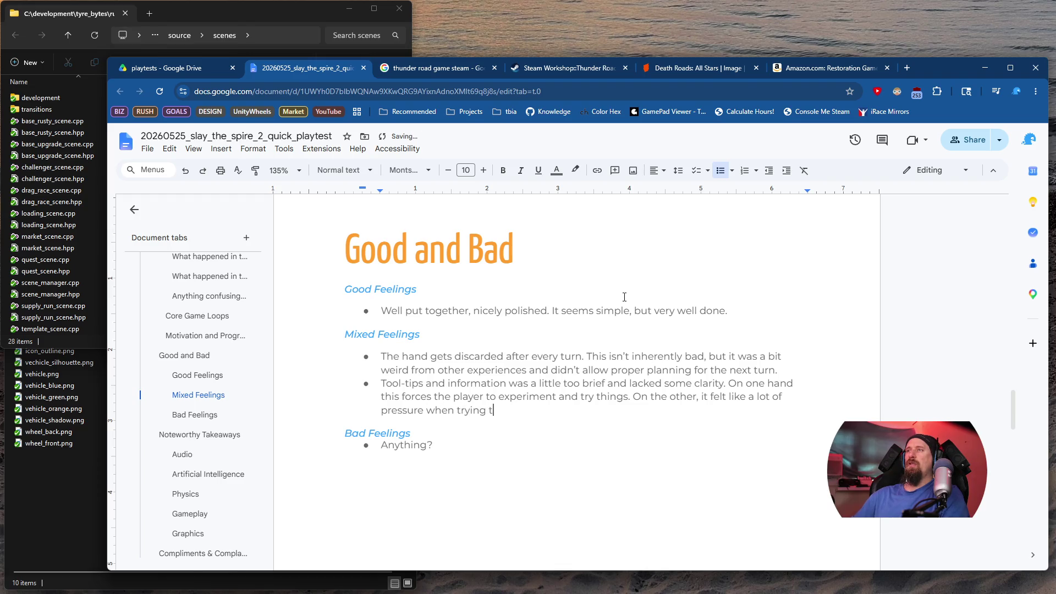
{"action": "type", "text": "o choose betwe"}
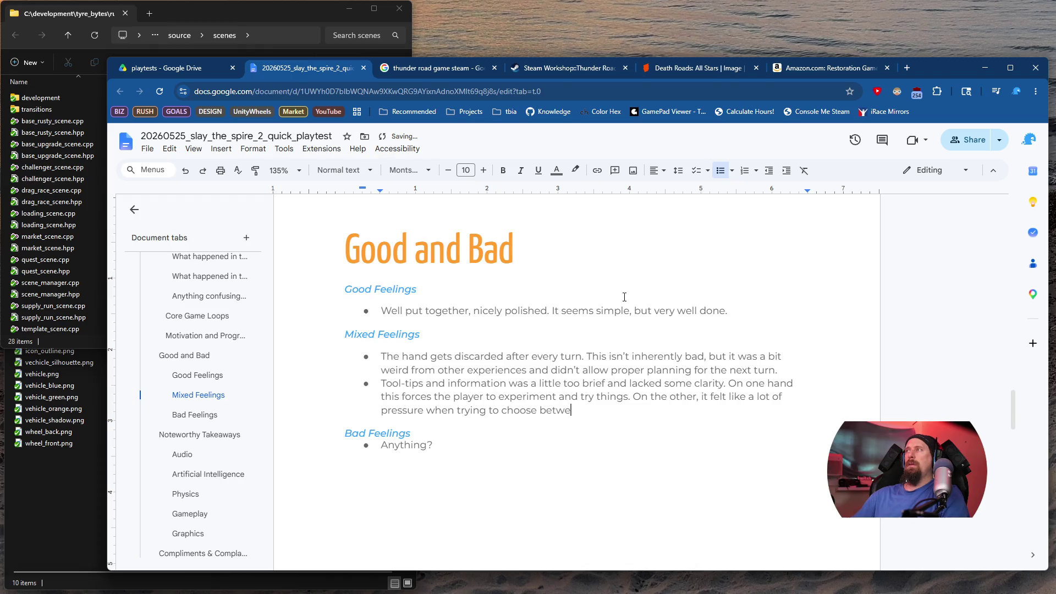
{"action": "type", "text": "en the op"}
{"action": "type", "text": "tions and not know"}
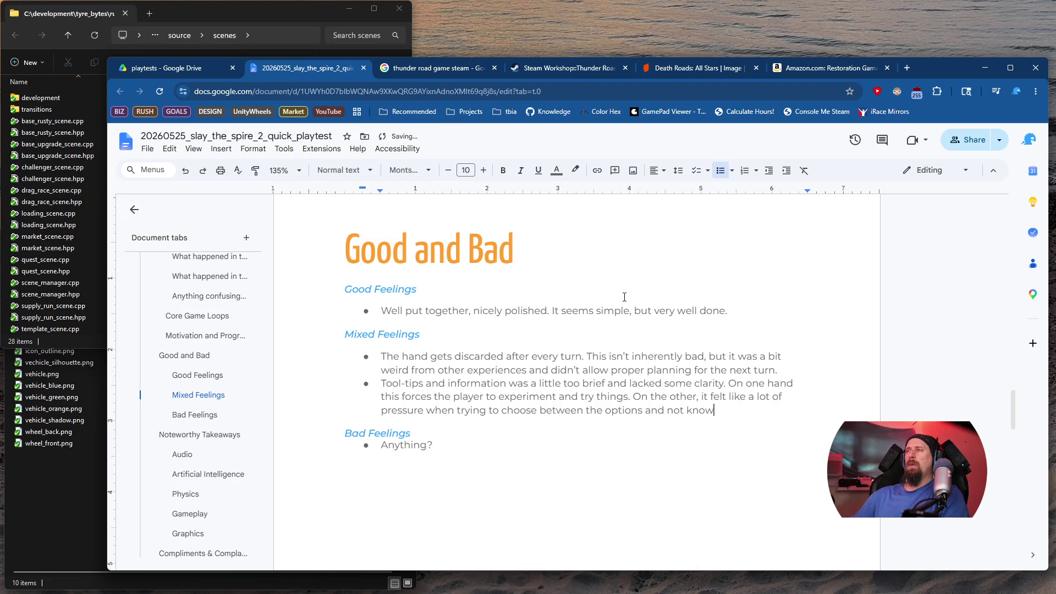
{"action": "type", "text": "ing what they rea"}
{"action": "type", "text": "lly w"}
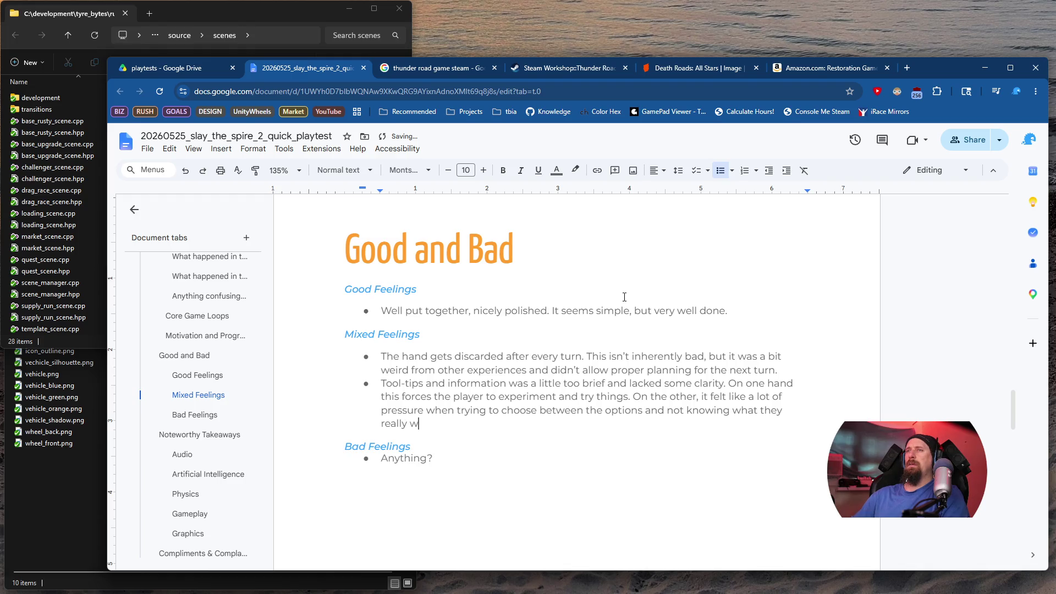
Replace the unfinished 'they really w' with 'happens.' to close the tool-tips sentence
{"action": "key", "text": "ctrl+shift+Left"}
{"action": "key", "text": "ctrl+shift+Left"}
{"action": "key", "text": "ctrl+shift+Left"}
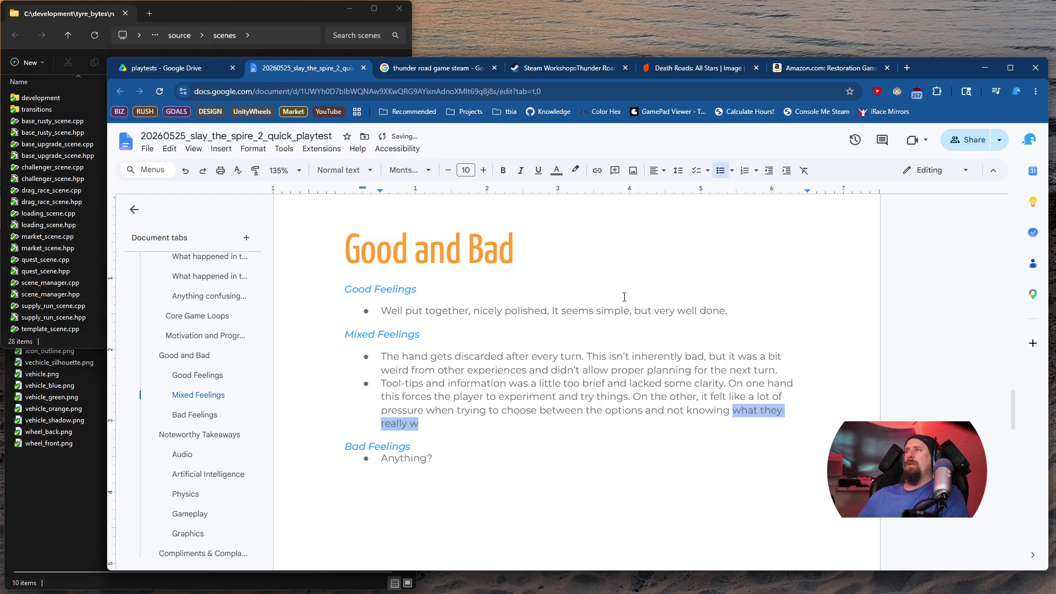
{"action": "key", "text": "ctrl+shift+Right"}
{"action": "type", "text": "happens."}
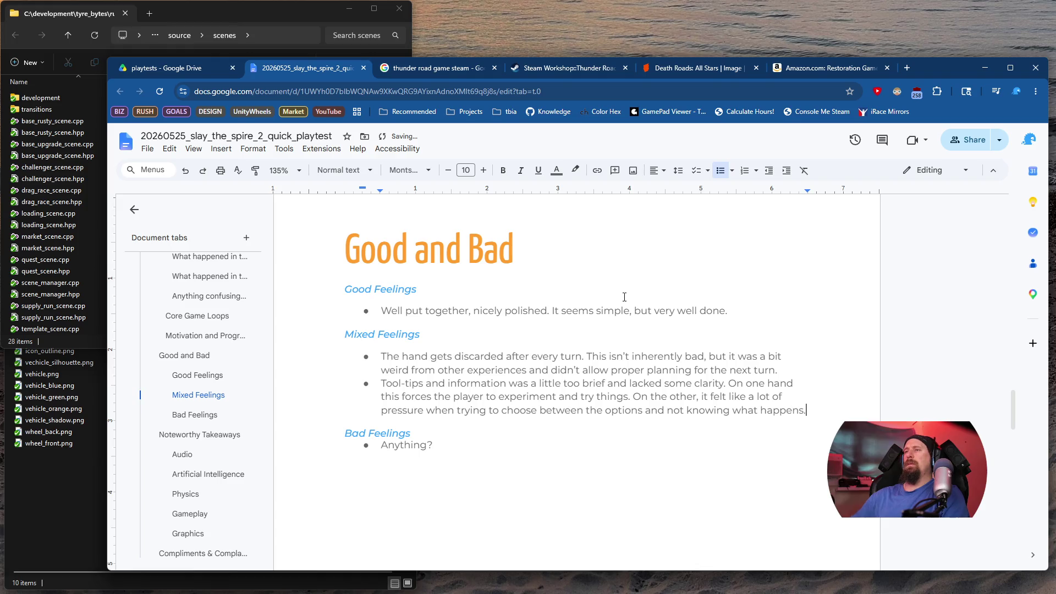
{"action": "key", "text": "Down"}
{"action": "key", "text": "Down"}
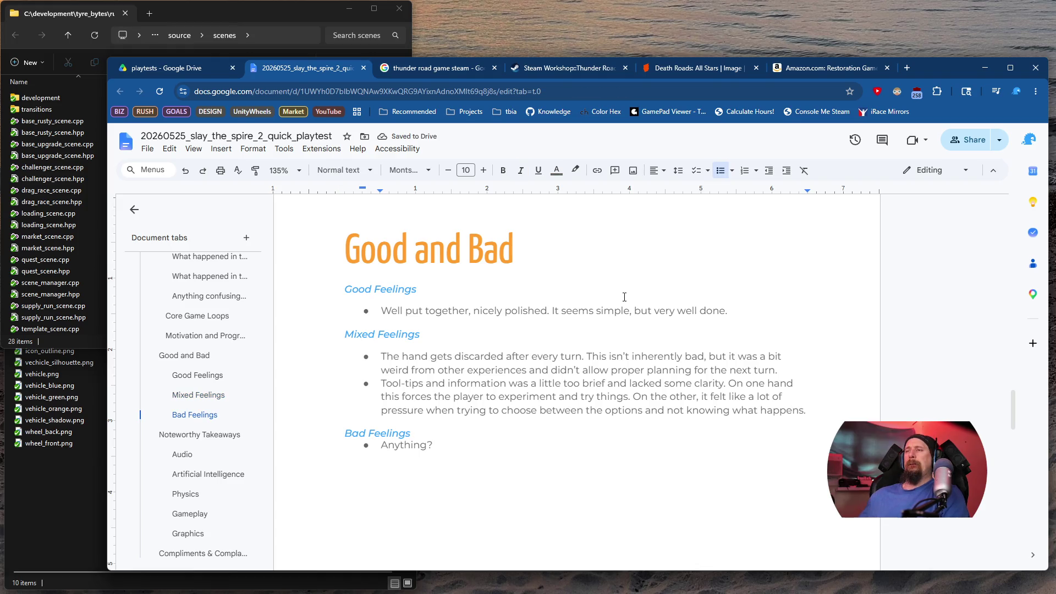
Change the Bad Feelings 'Anything?' placeholder to '???', then skim down through Noteworthy Takeaways and back
{"action": "scroll", "coordinate": [627, 297], "scroll_direction": "down", "scroll_amount": 2}
{"action": "key", "text": "shift+Home"}
{"action": "type", "text": "???"}
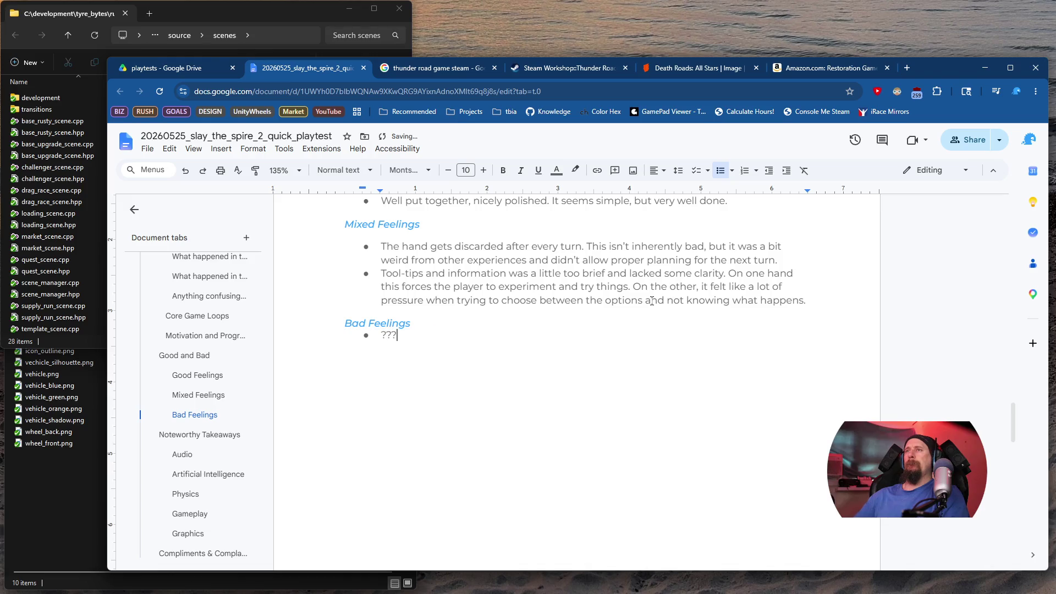
{"action": "scroll", "coordinate": [638, 304], "scroll_direction": "up", "scroll_amount": 3}
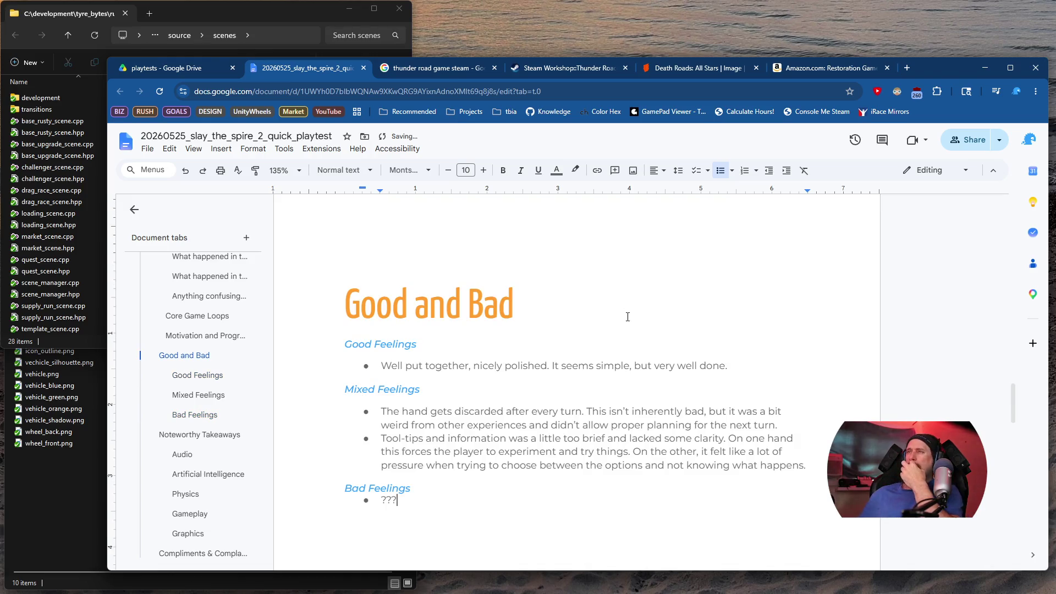
{"action": "scroll", "coordinate": [627, 317], "scroll_direction": "down", "scroll_amount": 10}
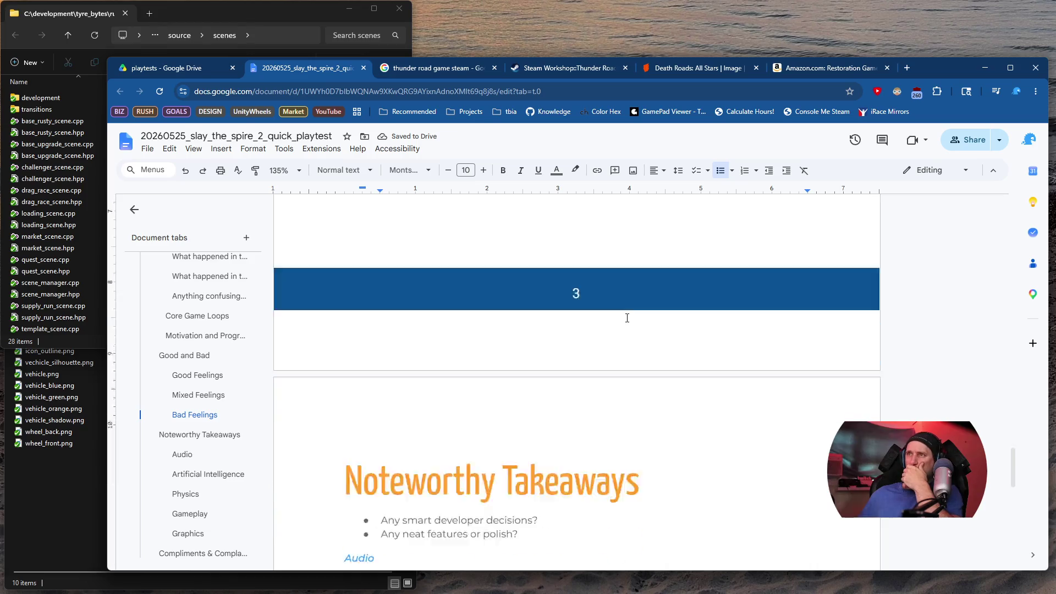
{"action": "scroll", "coordinate": [627, 318], "scroll_direction": "down", "scroll_amount": 8}
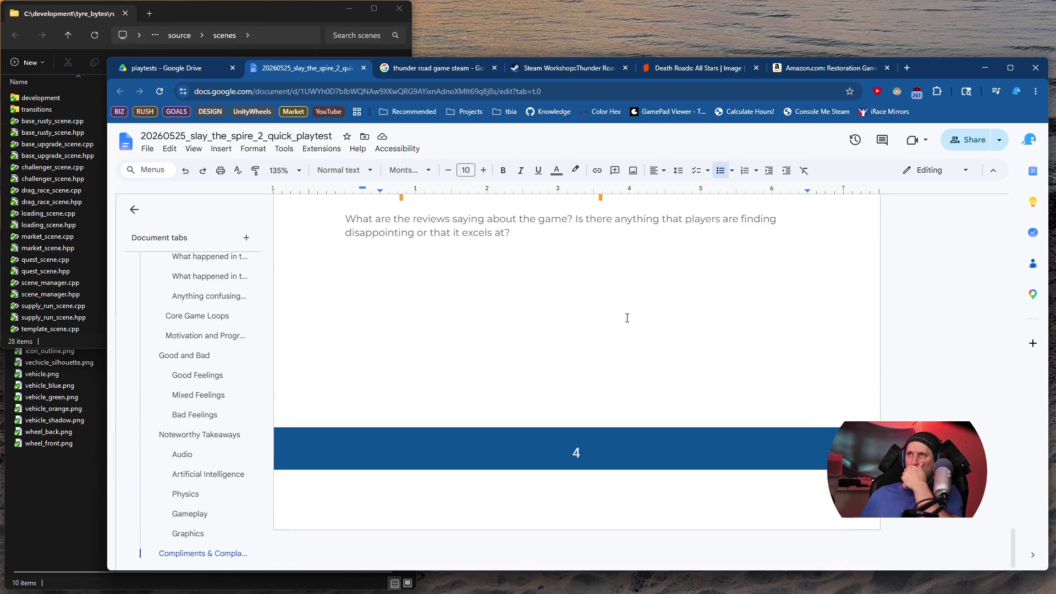
{"action": "scroll", "coordinate": [627, 318], "scroll_direction": "up", "scroll_amount": 5}
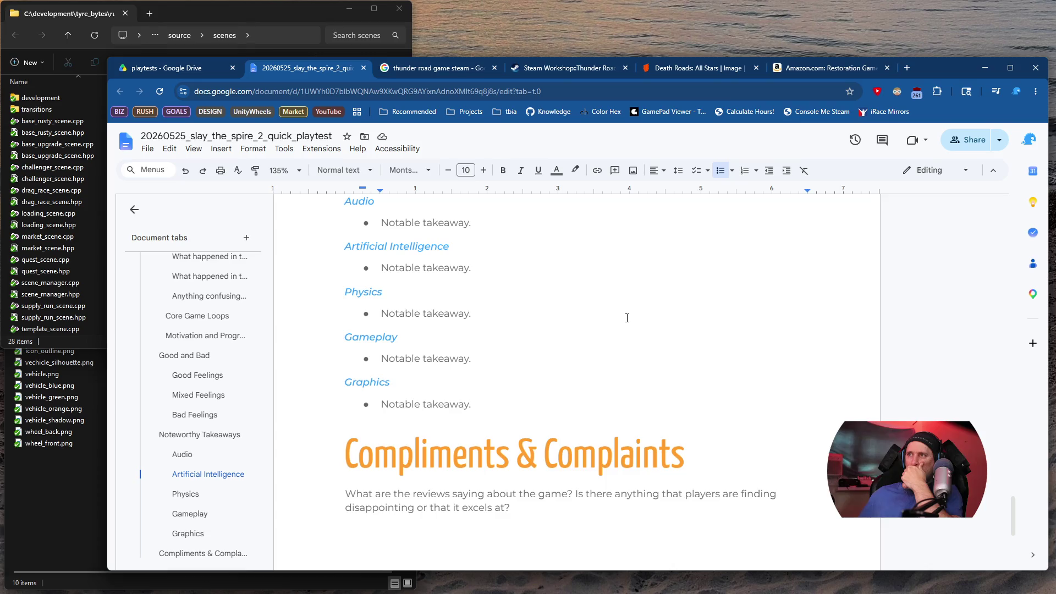
{"action": "scroll", "coordinate": [627, 318], "scroll_direction": "up", "scroll_amount": 12}
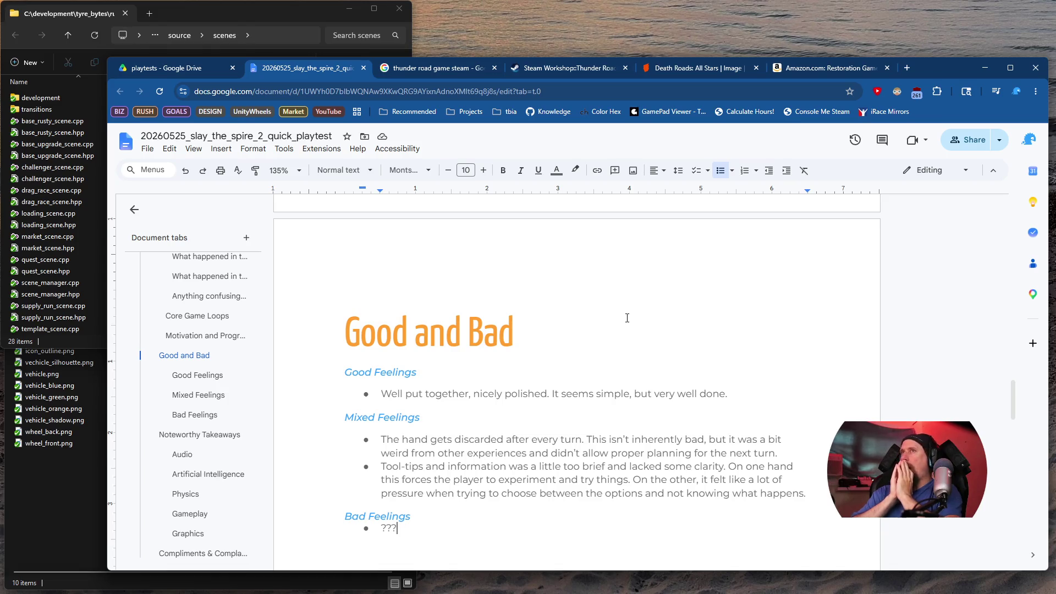
{"action": "scroll", "coordinate": [592, 292], "scroll_direction": "down", "scroll_amount": 2}
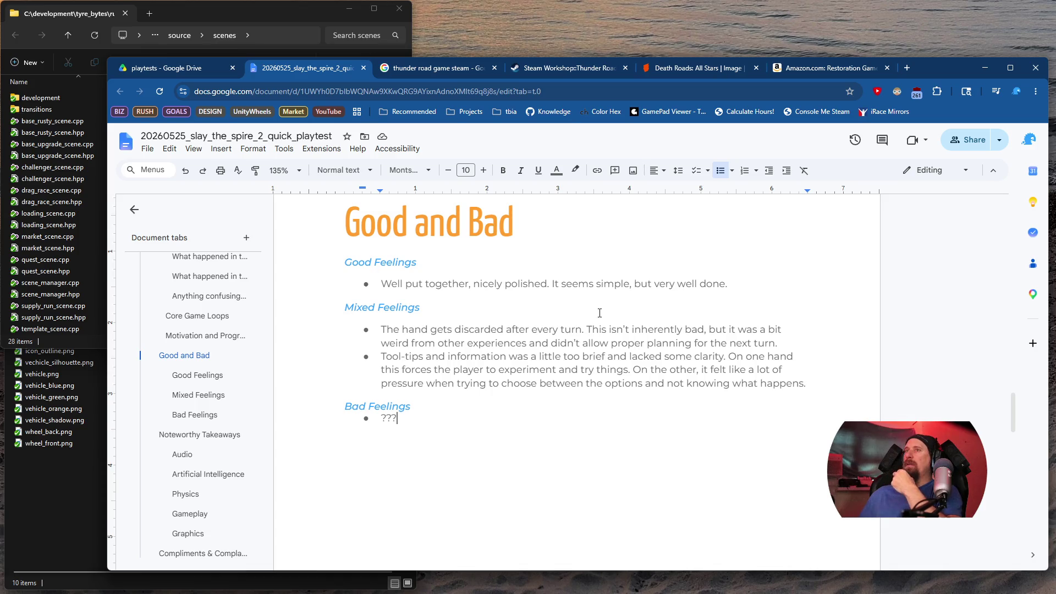
Replace '???' under Bad Feelings with 'For some reason the game/Godot took'
{"action": "double_click", "coordinate": [388, 418]}
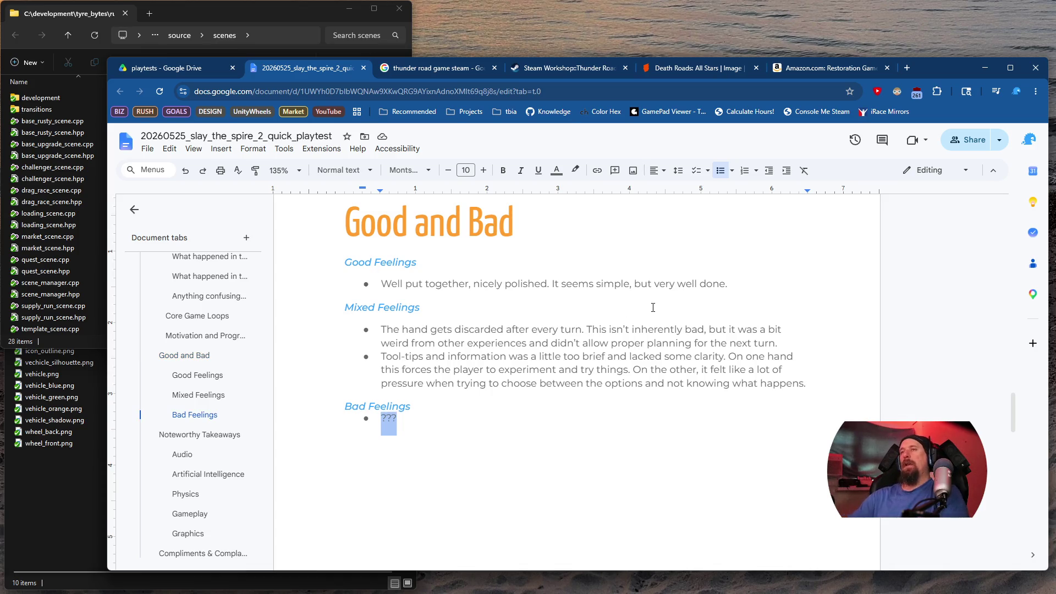
{"action": "type", "text": "It"}
{"action": "key", "text": "BackSpace"}
{"action": "key", "text": "BackSpace"}
{"action": "key", "text": "BackSpace"}
{"action": "type", "text": "For"}
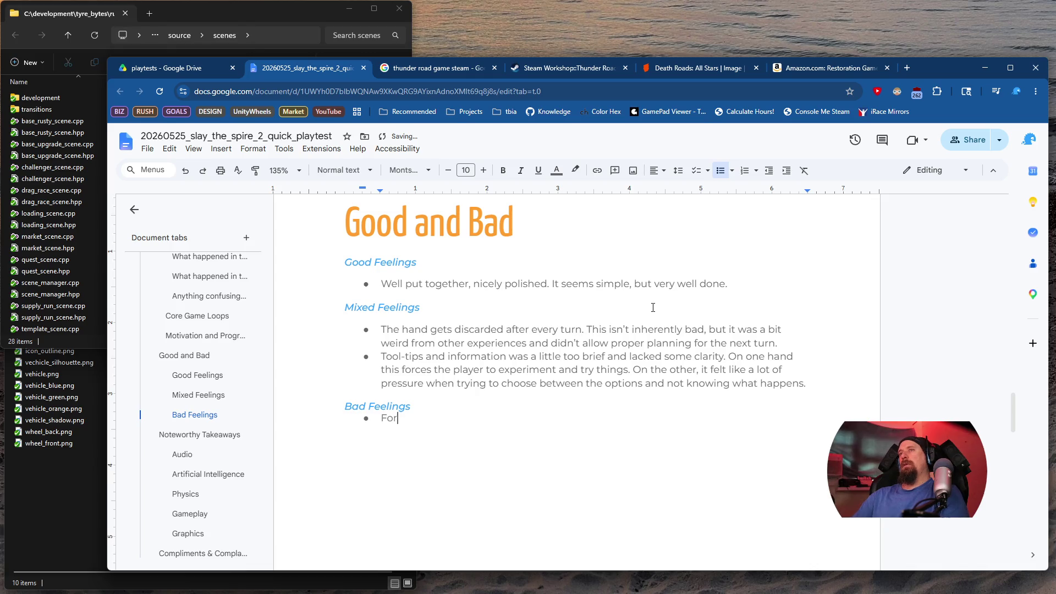
{"action": "type", "text": " some reason "}
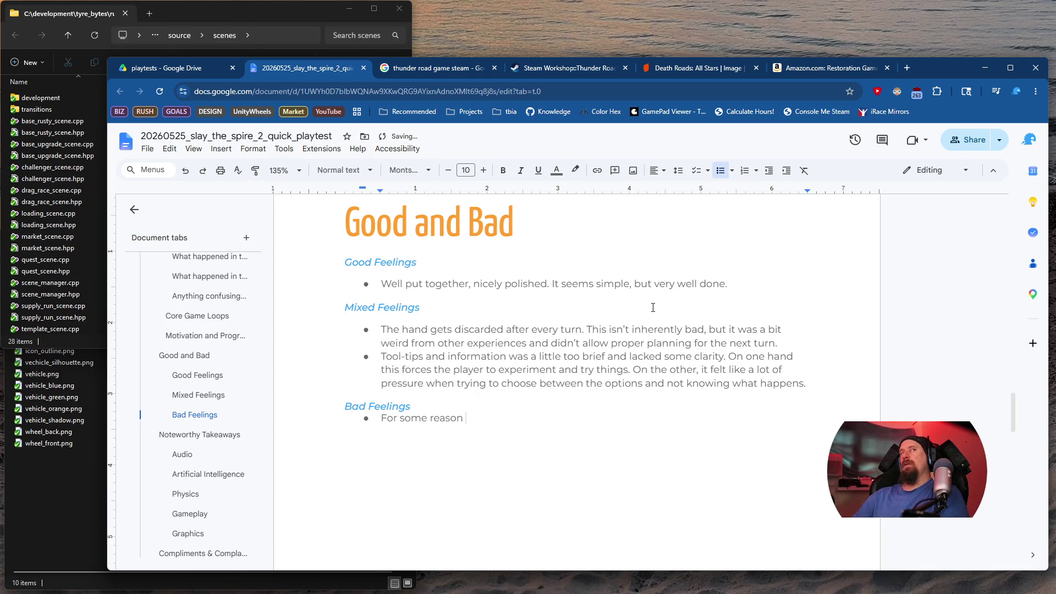
{"action": "type", "text": "the game/"}
{"action": "type", "text": "Godot "}
{"action": "type", "text": "took"}
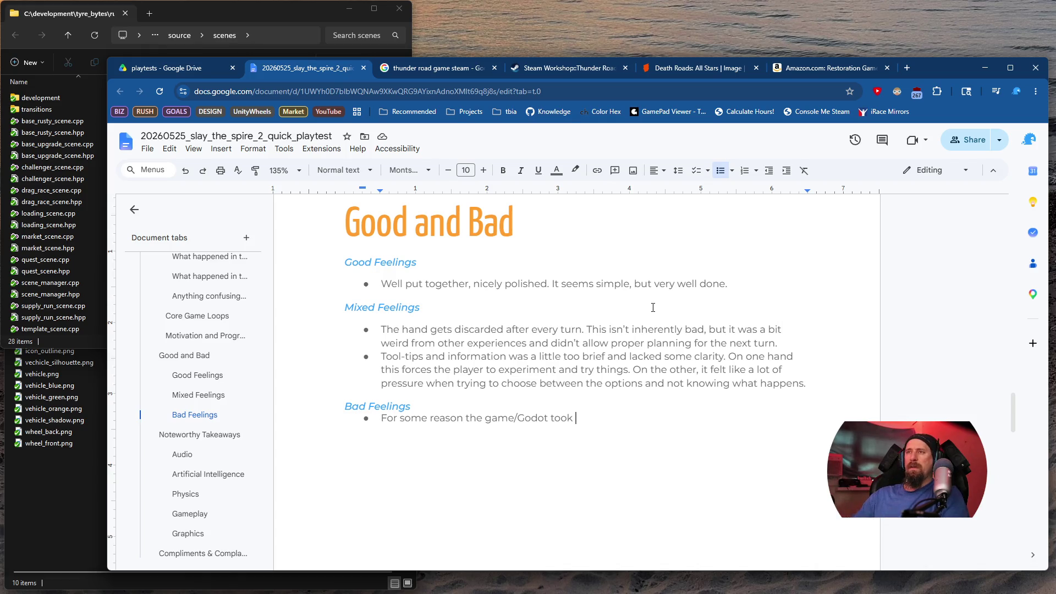
{"action": "key", "text": "shift+Home"}
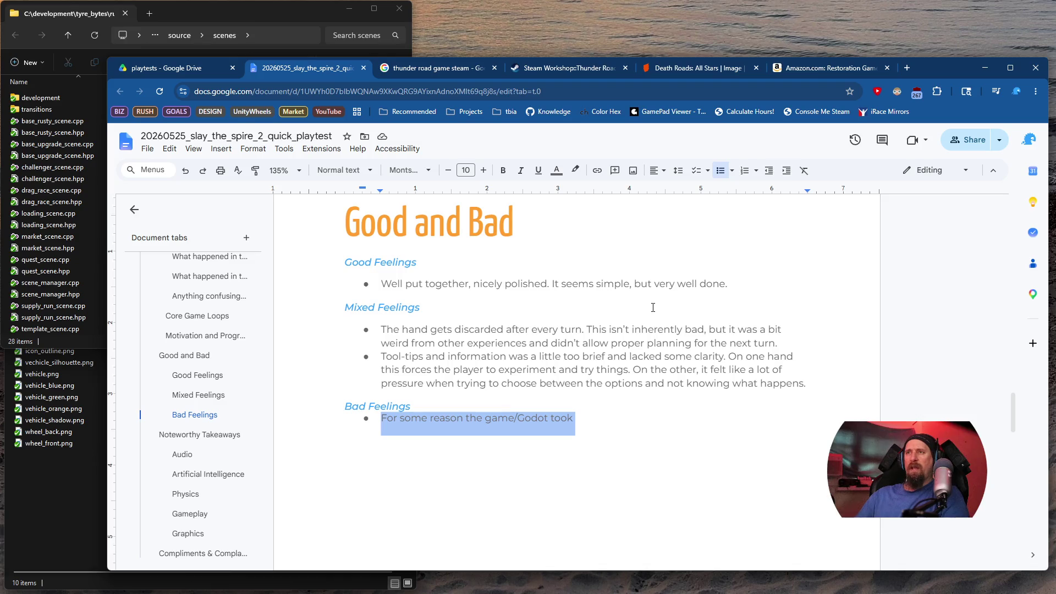
{"action": "key", "text": "Right"}
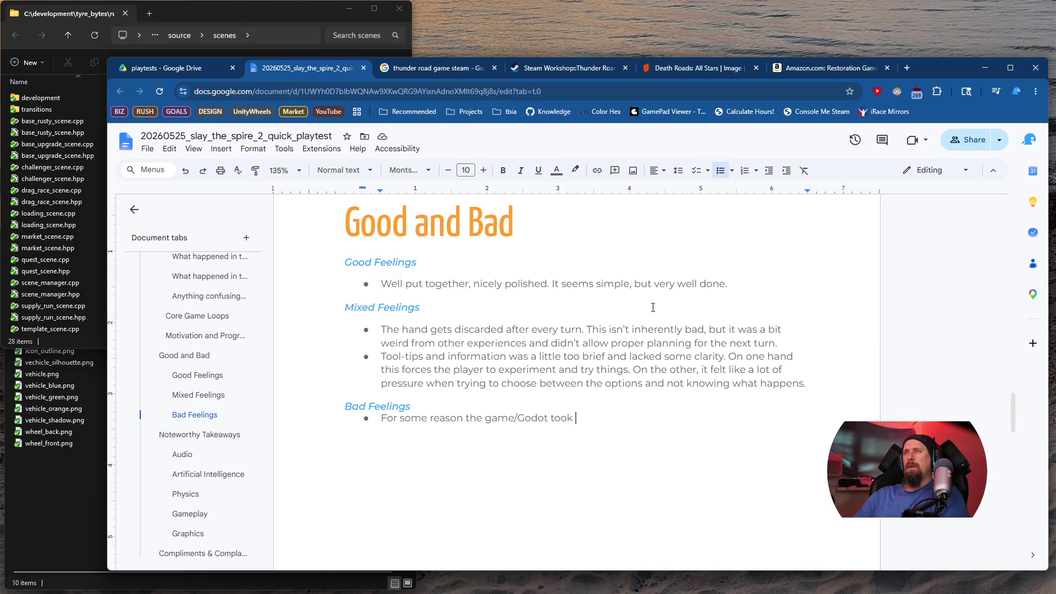
Complete it: brake pedal input exited the Discard view; for half the game it closed instantly
{"action": "type", "text": "brak"}
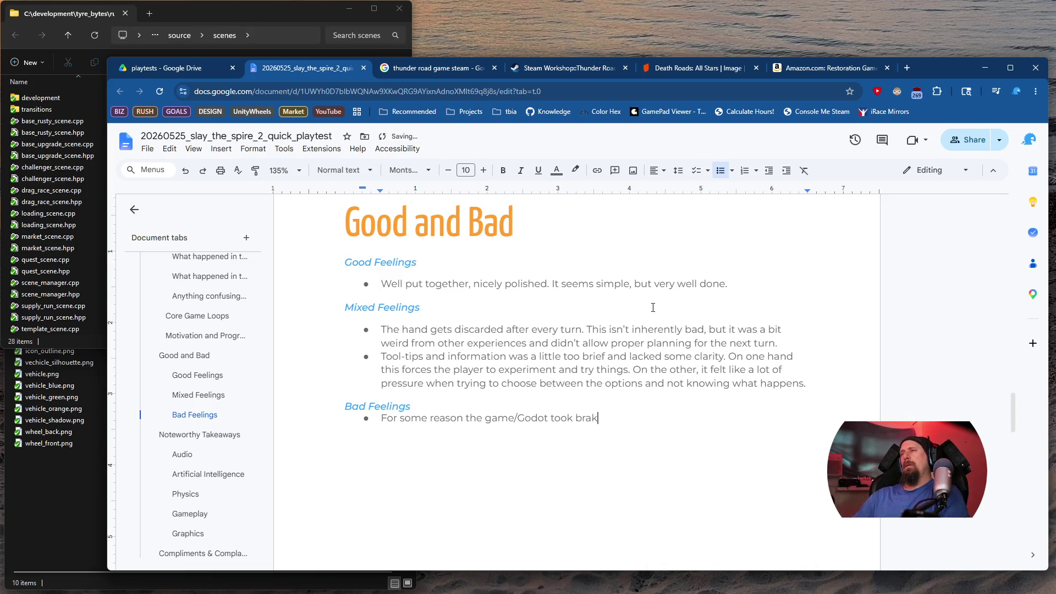
{"action": "type", "text": "e pedal"}
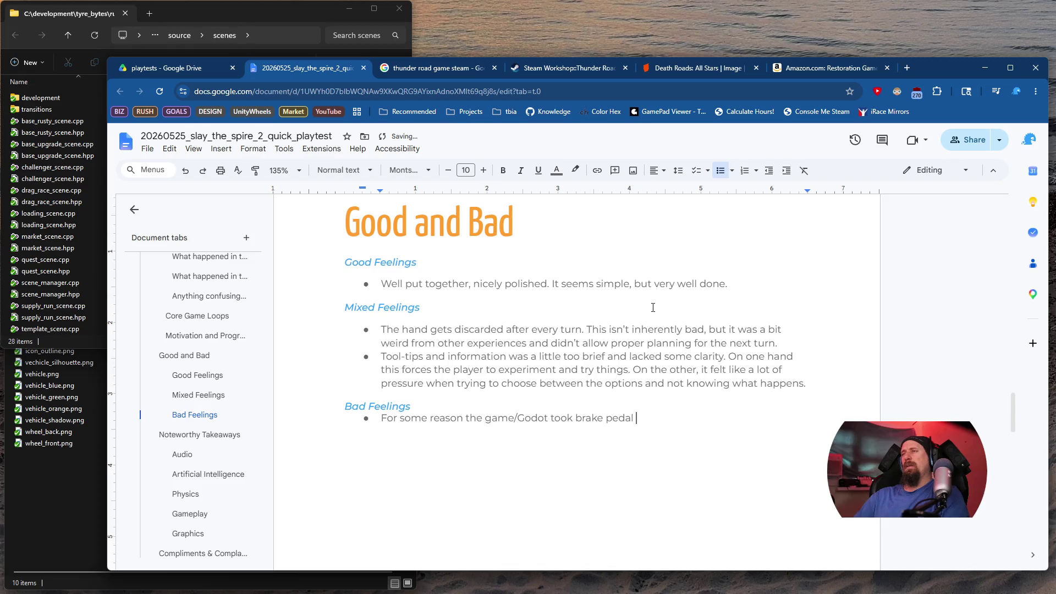
{"action": "type", "text": "input as a "}
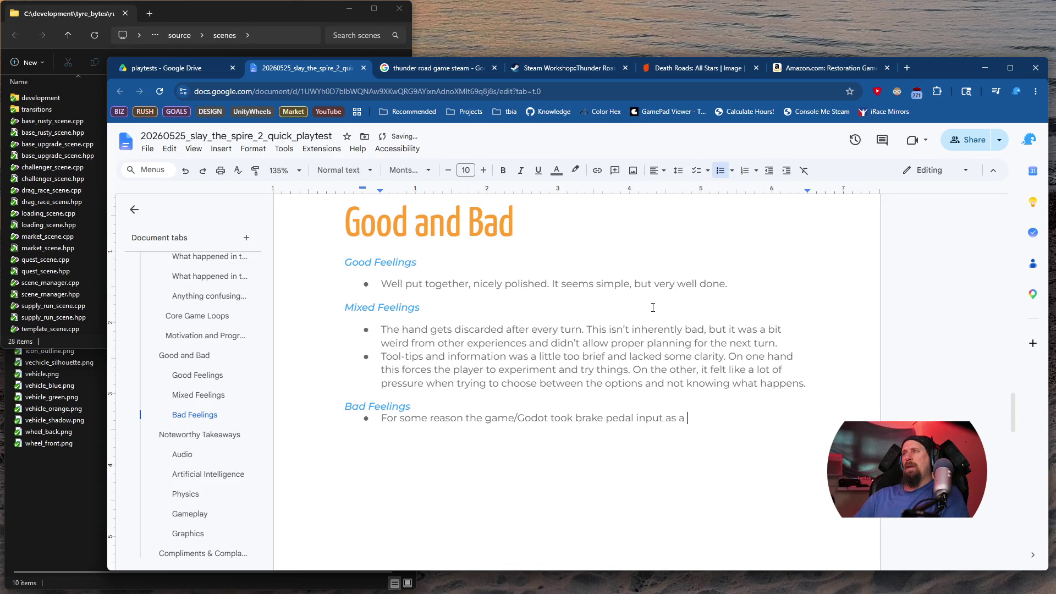
{"action": "type", "text": "means to "}
{"action": "type", "text": "'exit' the "}
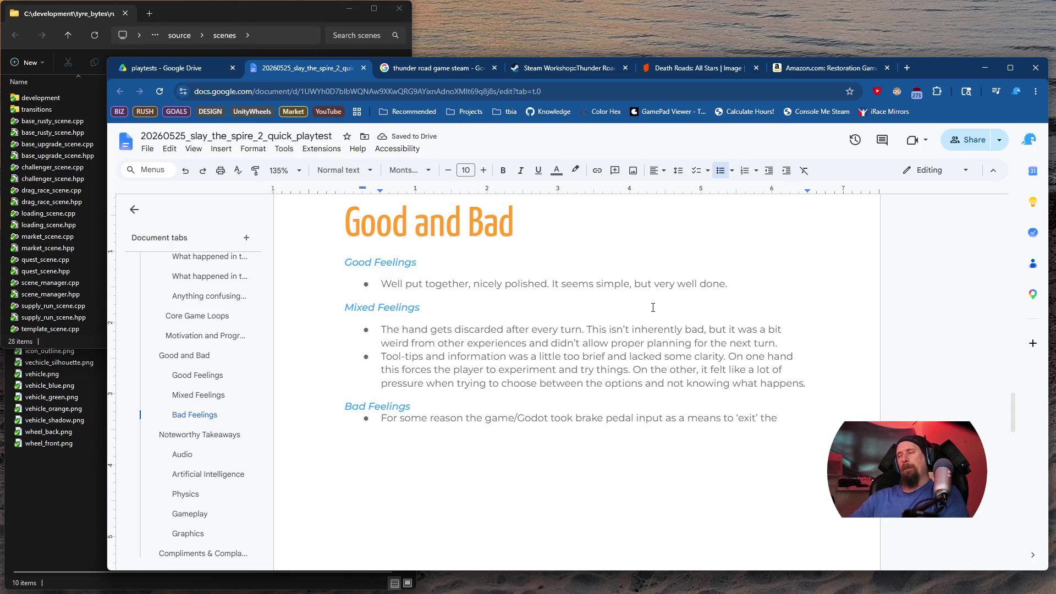
{"action": "type", "text": "Discard "}
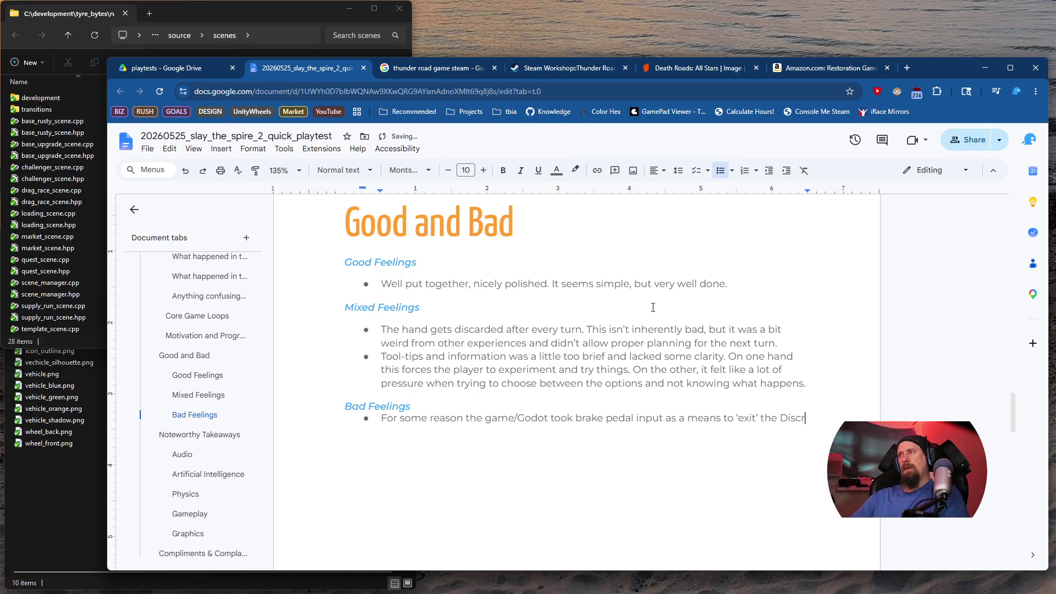
{"action": "type", "text": "ew, w"}
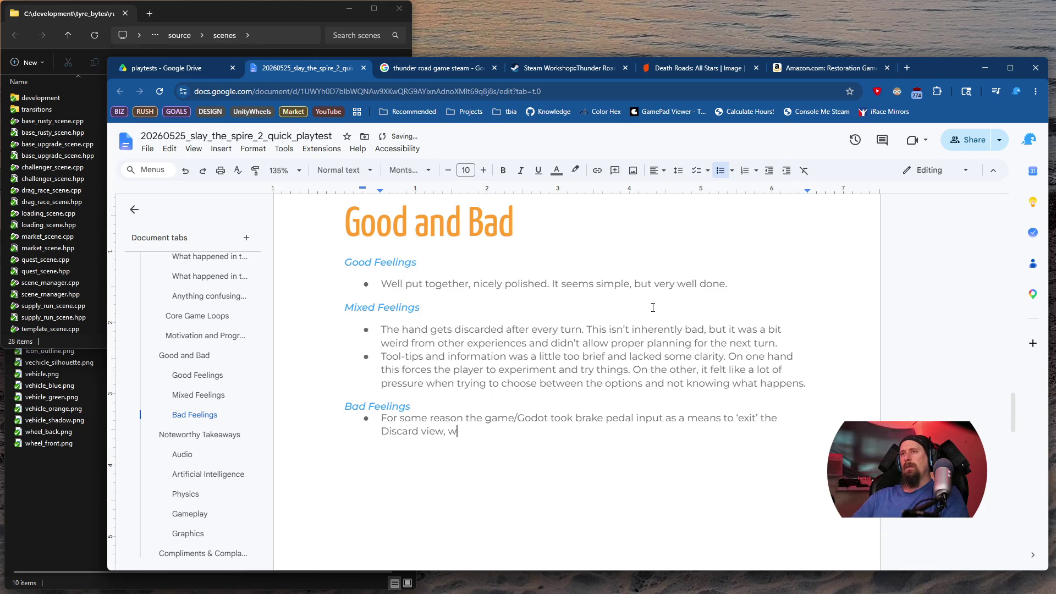
{"action": "type", "text": "hich made it"}
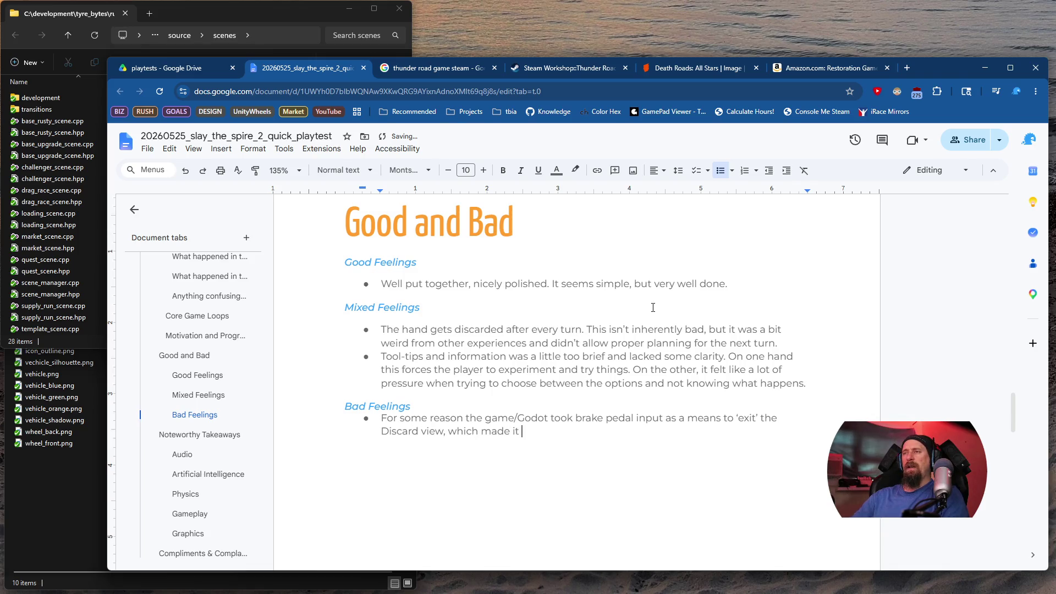
{"action": "key", "text": "ctrl+shift+Left"}
{"action": "key", "text": "ctrl+shift+Left"}
{"action": "key", "text": "ctrl+shift+Left"}
{"action": "key", "text": "BackSpace"}
{"action": "type", "text": "."}
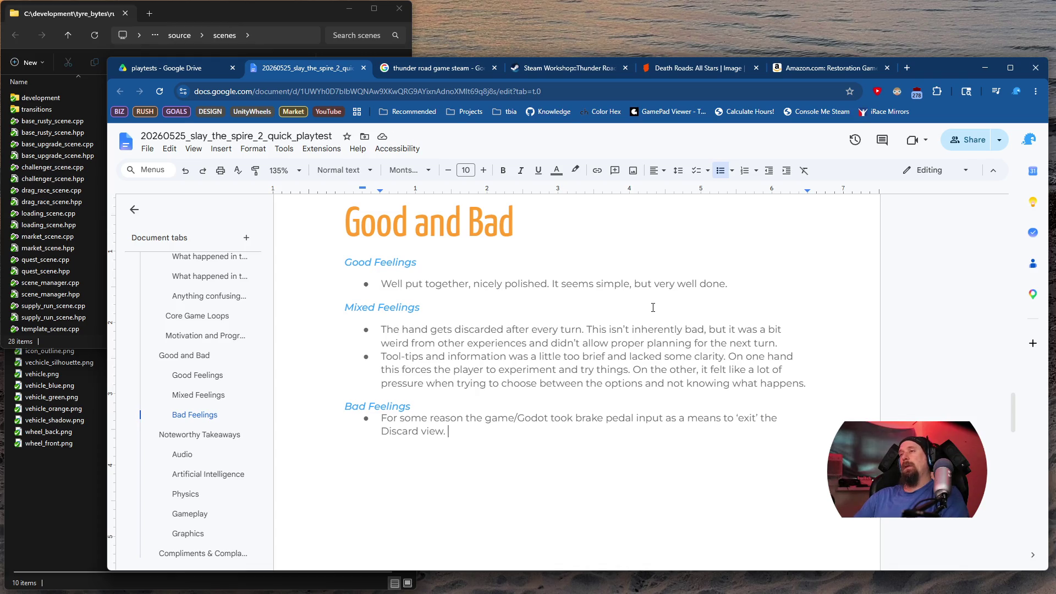
{"action": "key", "text": "BackSpace"}
{"action": "key", "text": "BackSpace"}
{"action": "type", "text": "for half the "}
{"action": "type", "text": "game "}
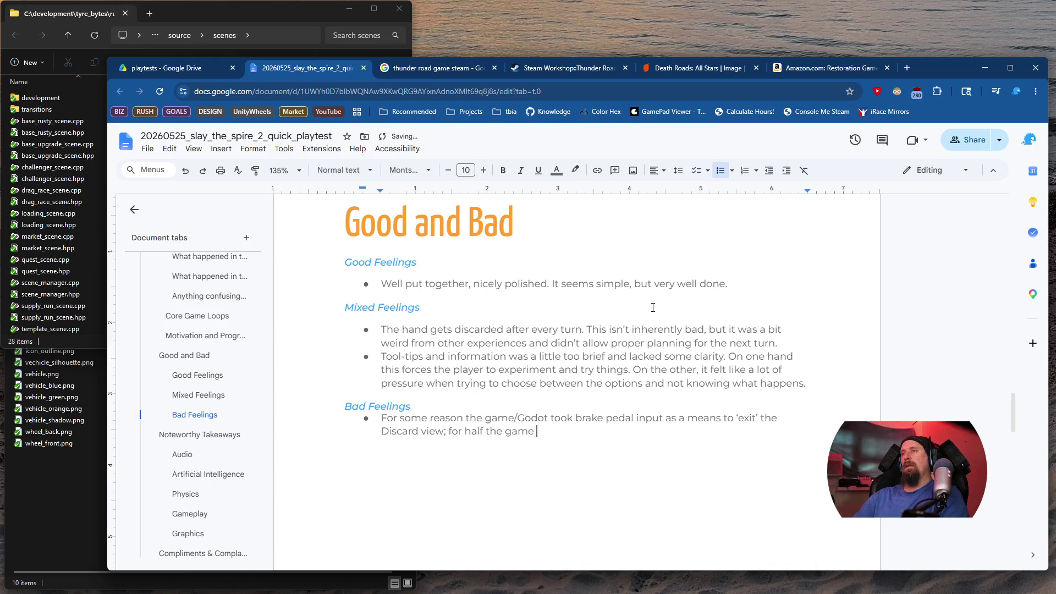
{"action": "type", "text": "that window simply "}
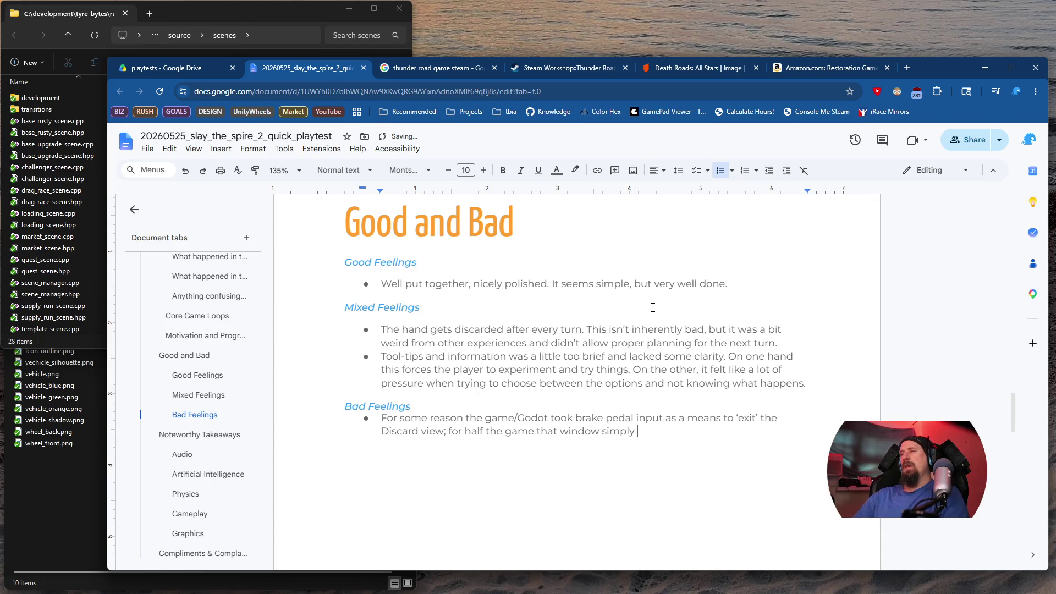
{"action": "type", "text": "closed inst"}
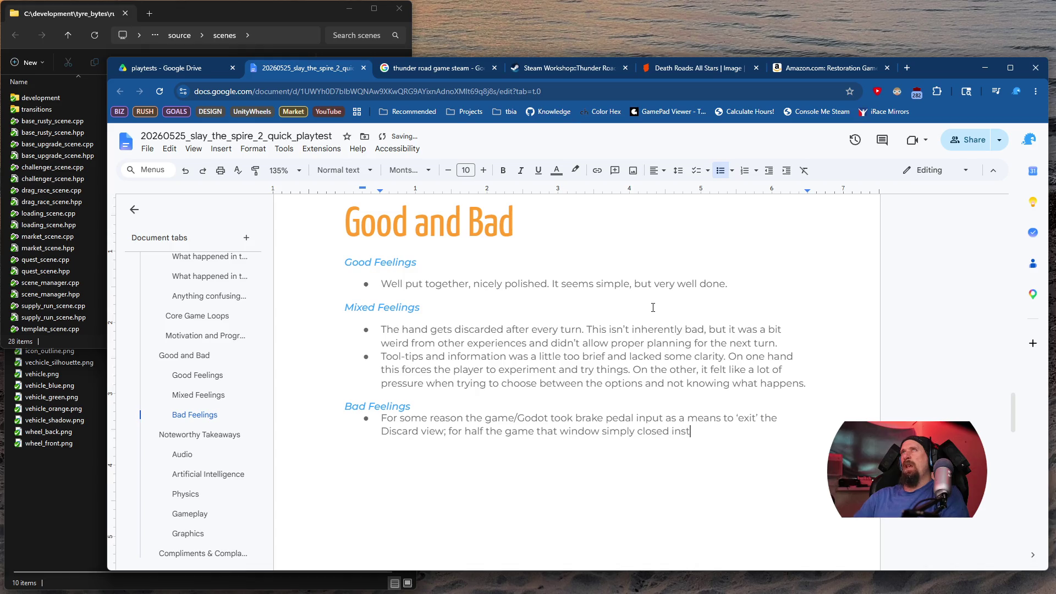
{"action": "type", "text": "antly."}
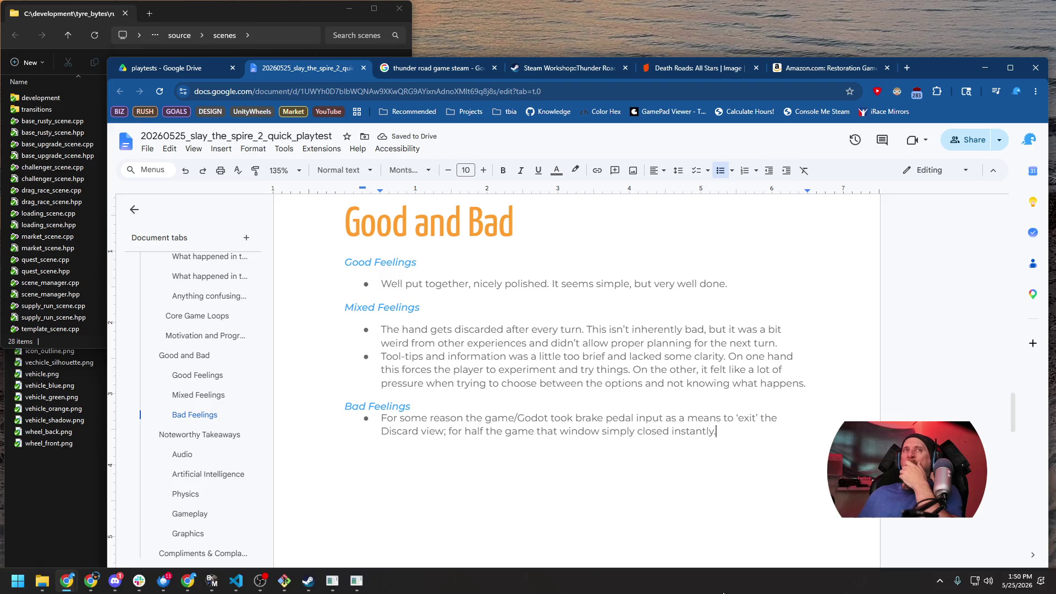
Scroll down to Noteworthy Takeaways and select the 'Any smart developer decisions?' prompt
{"action": "scroll", "coordinate": [660, 479], "scroll_direction": "down", "scroll_amount": 3}
{"action": "scroll", "coordinate": [642, 479], "scroll_direction": "down", "scroll_amount": 5}
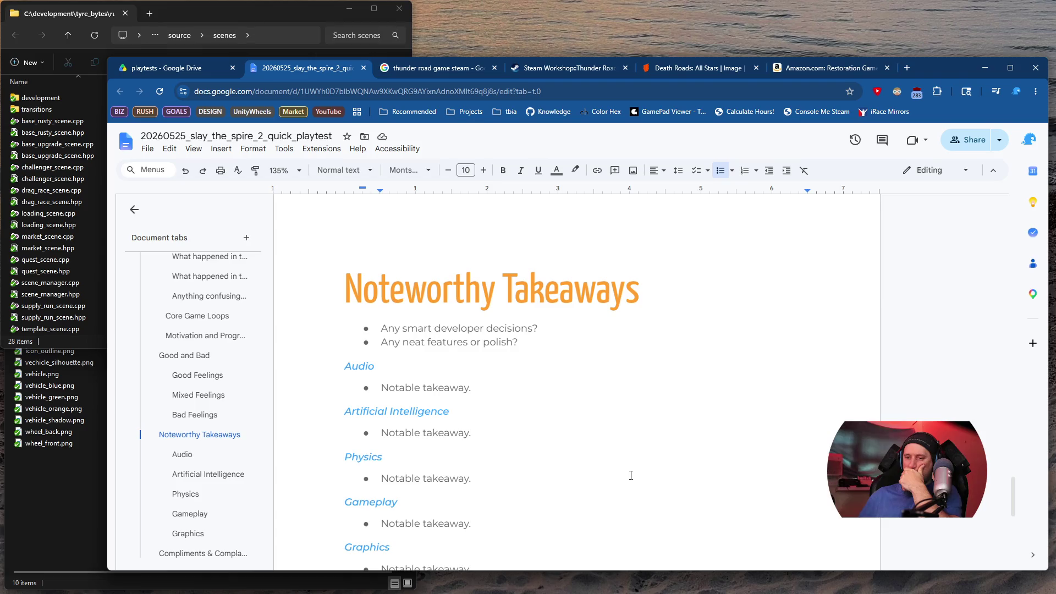
{"action": "left_click_drag", "start_coordinate": [546, 327], "coordinate": [380, 324]}
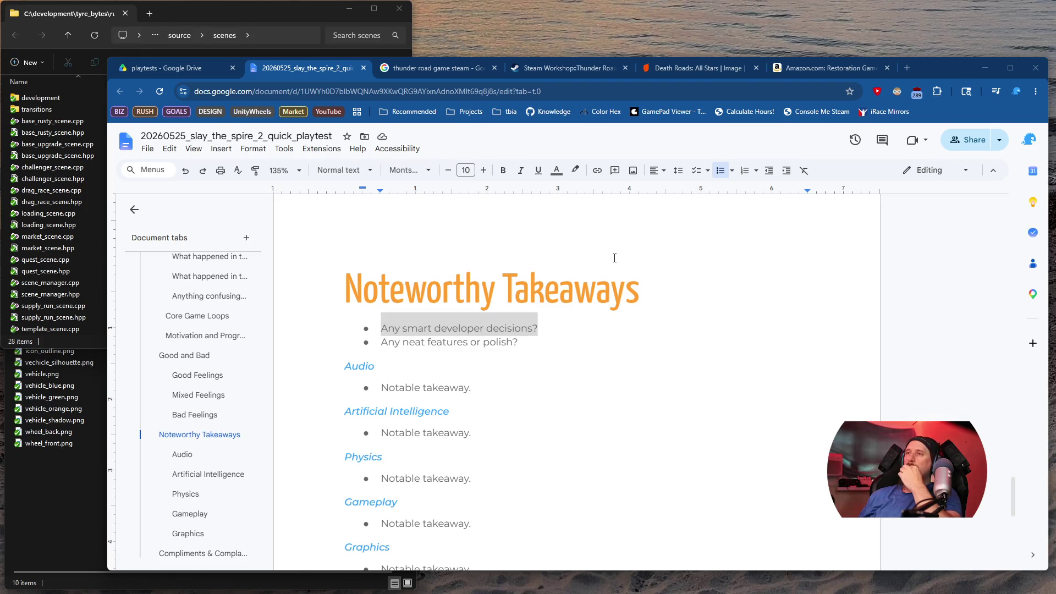
Overwrite the first prompt with 'The depth added by unlocking cards at certain points through a run; each separate act…'
{"action": "left_click", "coordinate": [550, 322]}
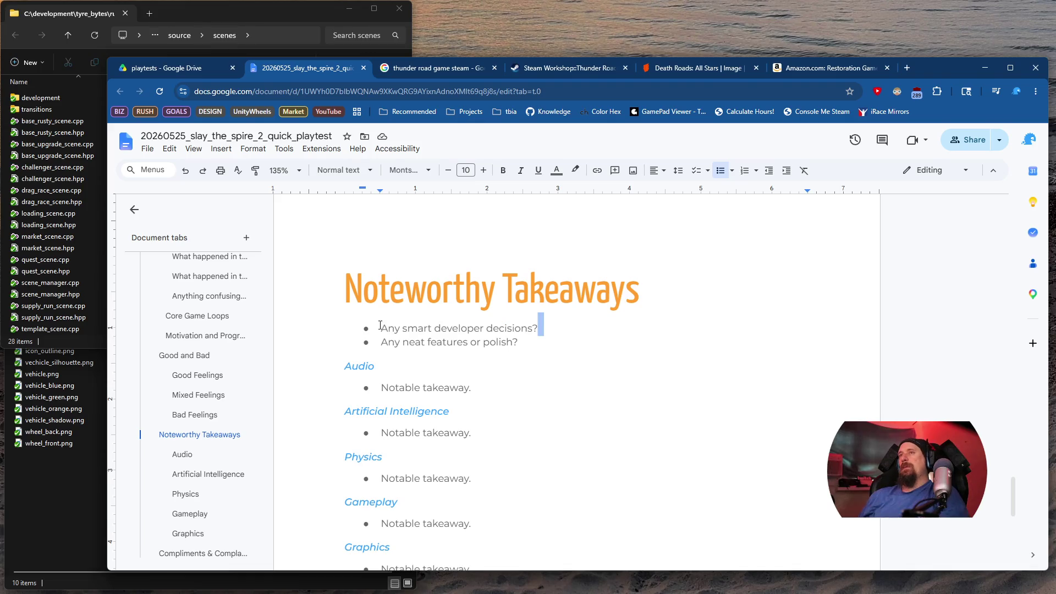
{"action": "left_click", "coordinate": [380, 328], "text": "shift"}
{"action": "type", "text": "The de"}
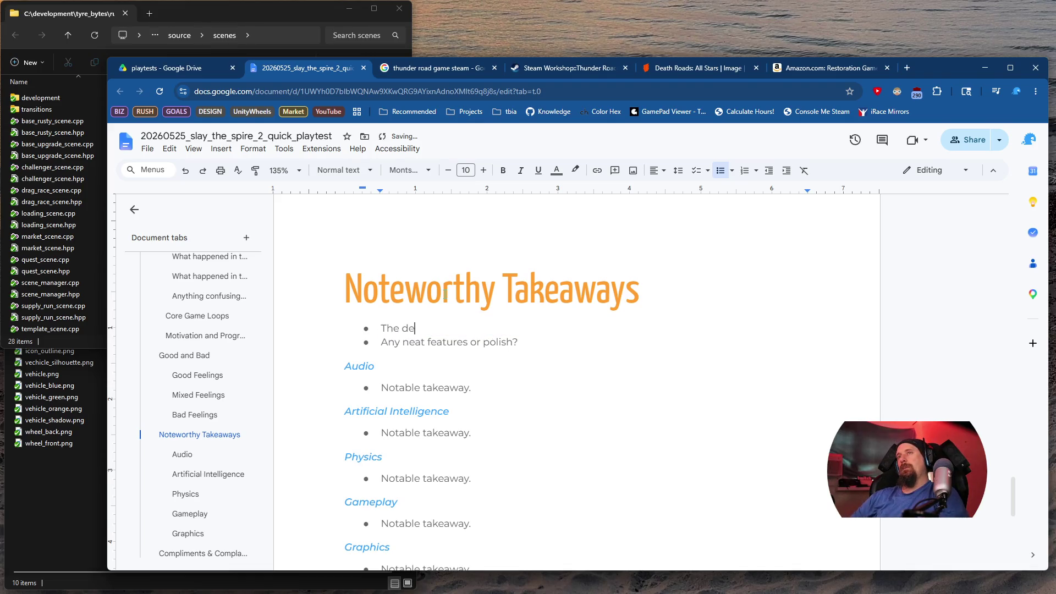
{"action": "type", "text": "pth add"}
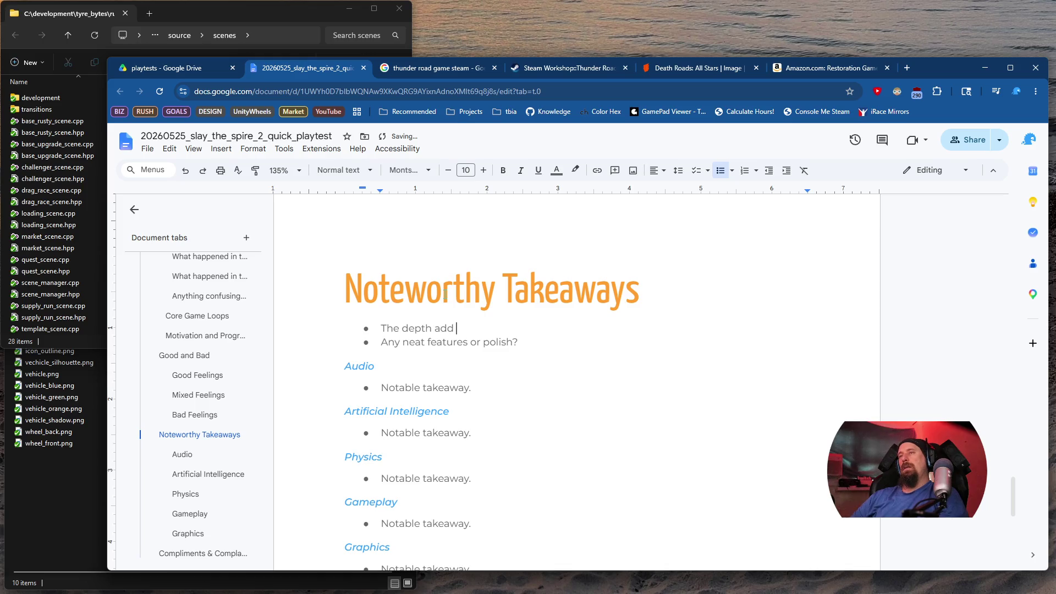
{"action": "key", "text": "BackSpace"}
{"action": "type", "text": "ed by "}
{"action": "type", "text": "unlocking cards a"}
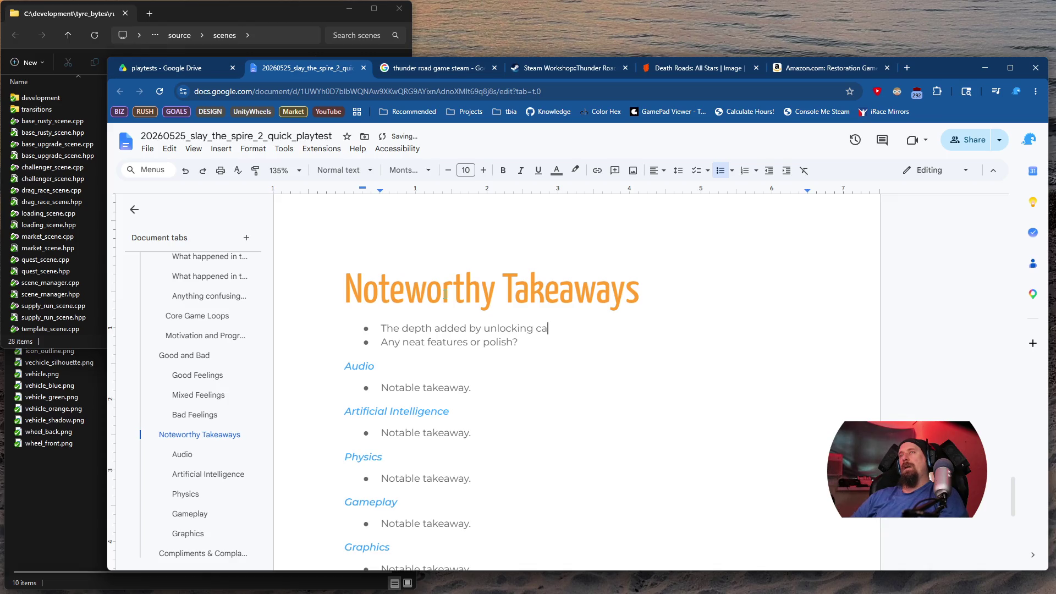
{"action": "type", "text": "t certain po"}
{"action": "type", "text": "int"}
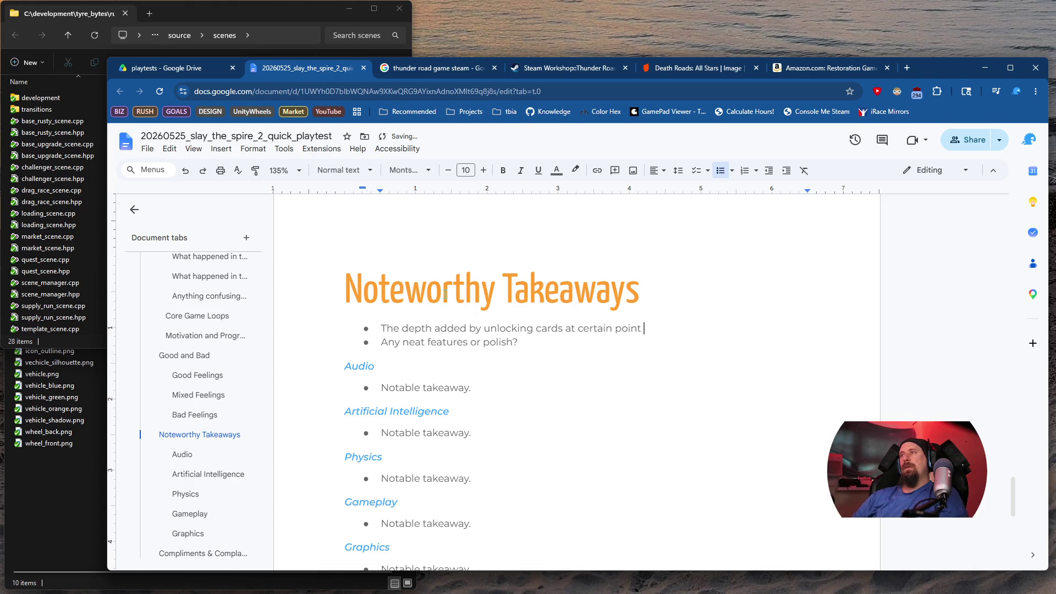
{"action": "type", "text": "s through a run,"}
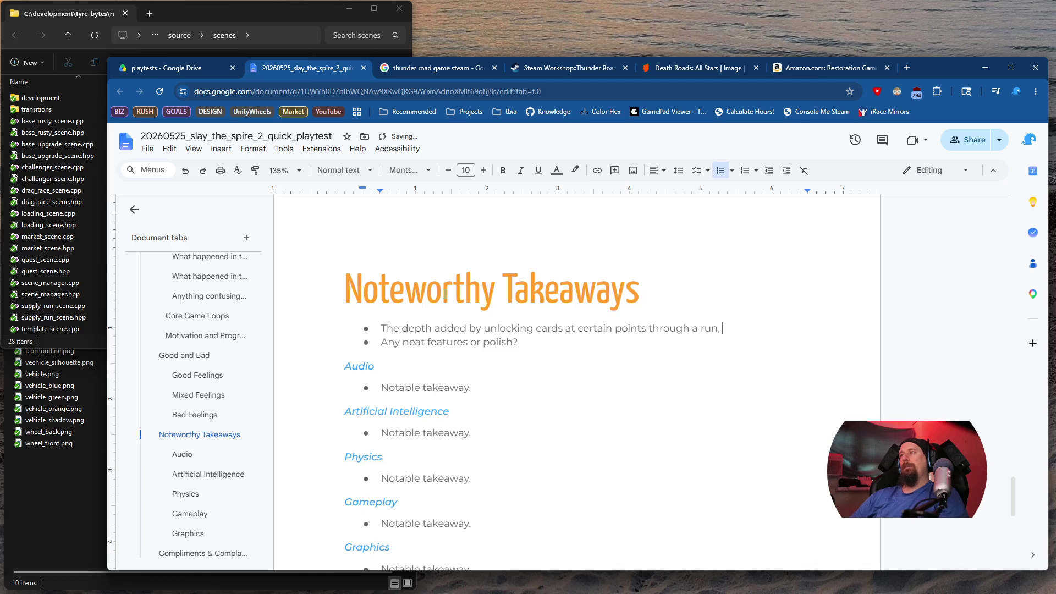
{"action": "key", "text": "BackSpace"}
{"action": "key", "text": "BackSpace"}
{"action": "type", "text": "; like a"}
{"action": "key", "text": "BackSpace"}
{"action": "type", "text": "each se"}
{"action": "type", "text": "parate "}
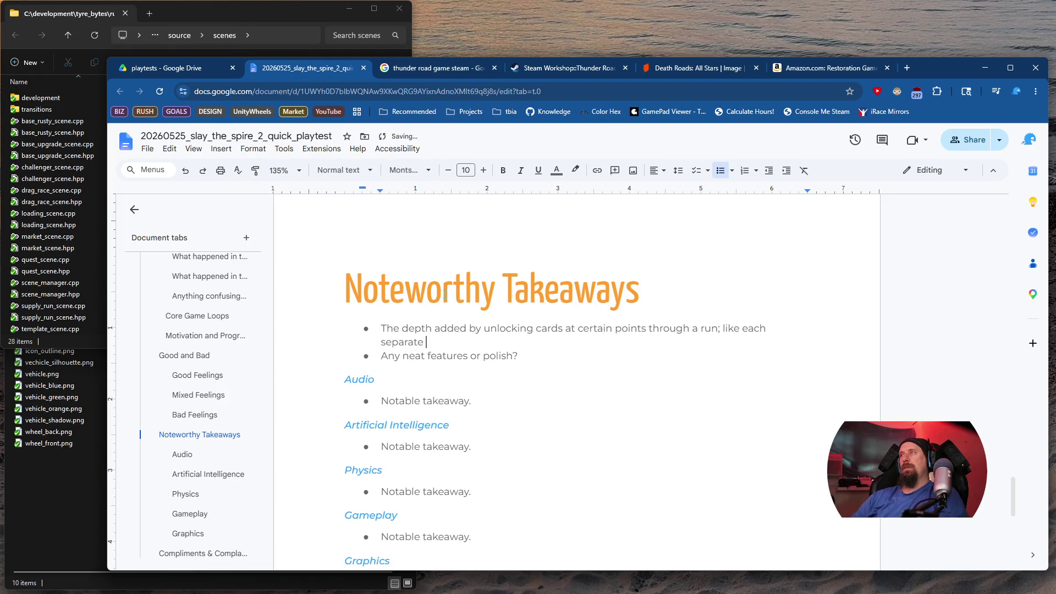
{"action": "type", "text": "act, or even "}
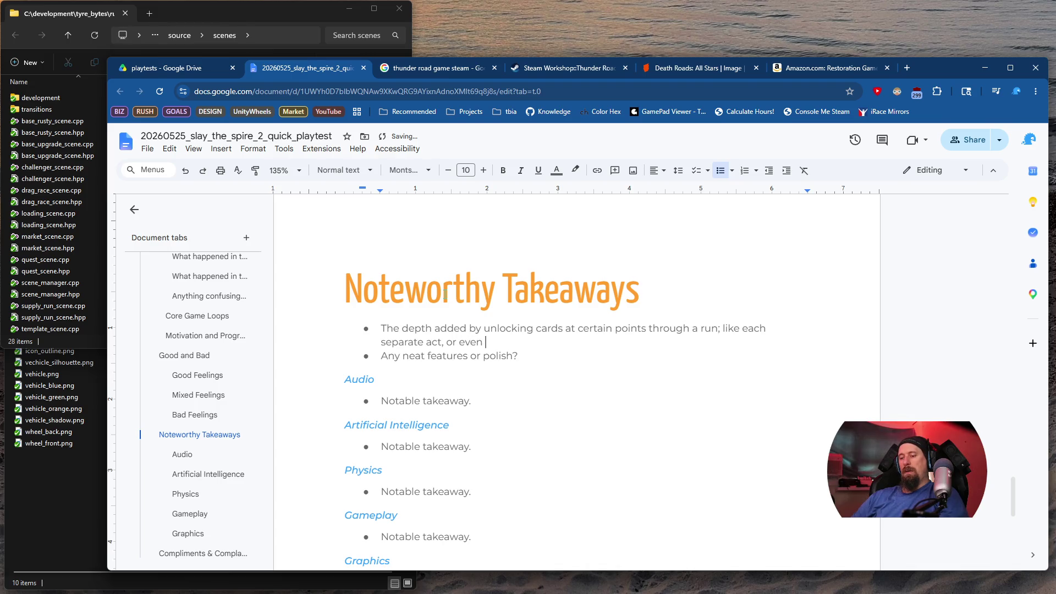
{"action": "type", "text": "X% in an "}
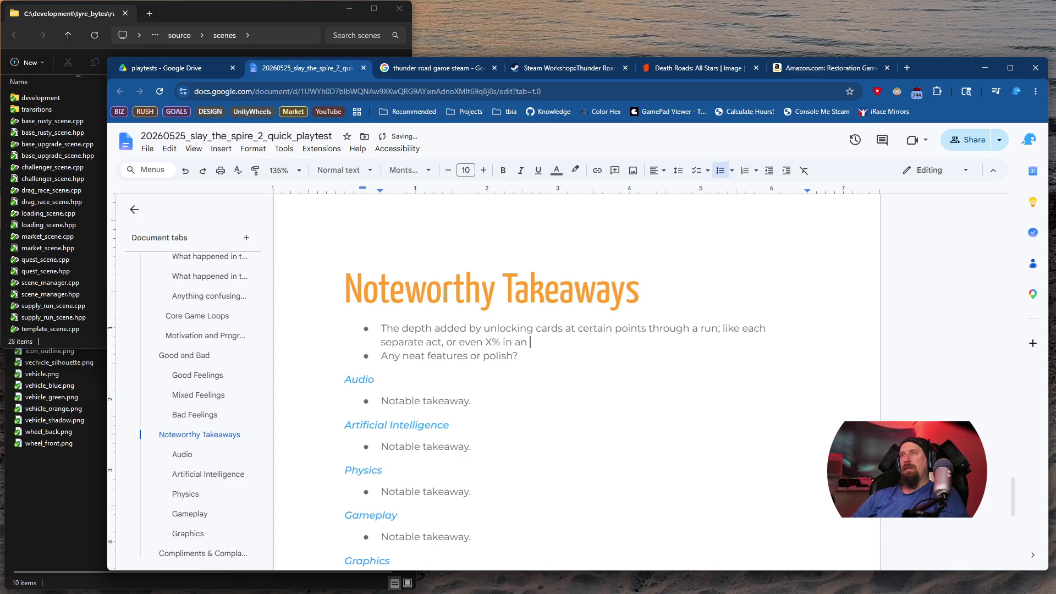
{"action": "type", "text": "act"}
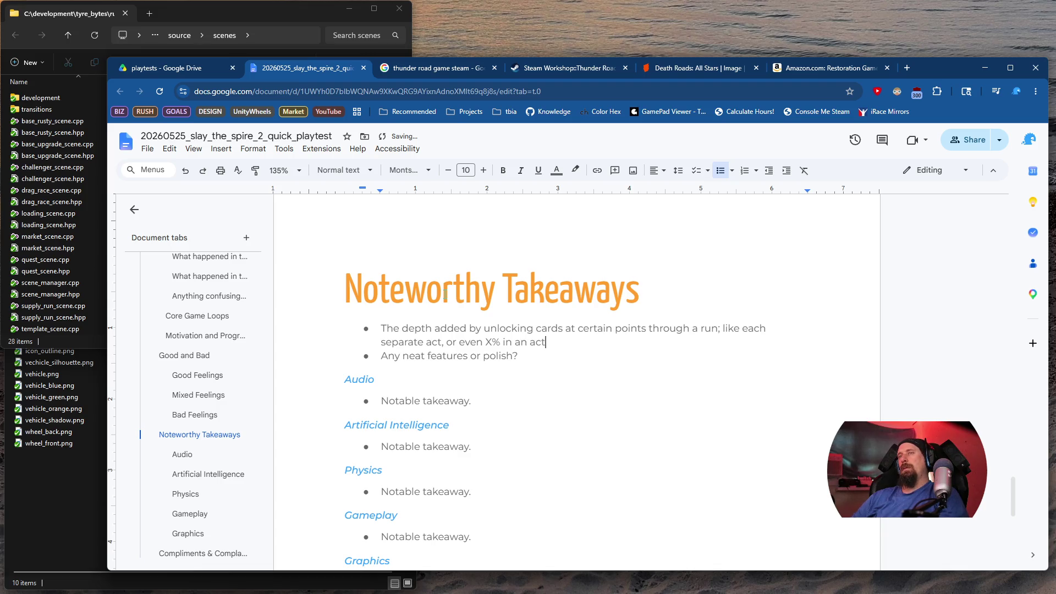
{"action": "type", "text": " - along w"}
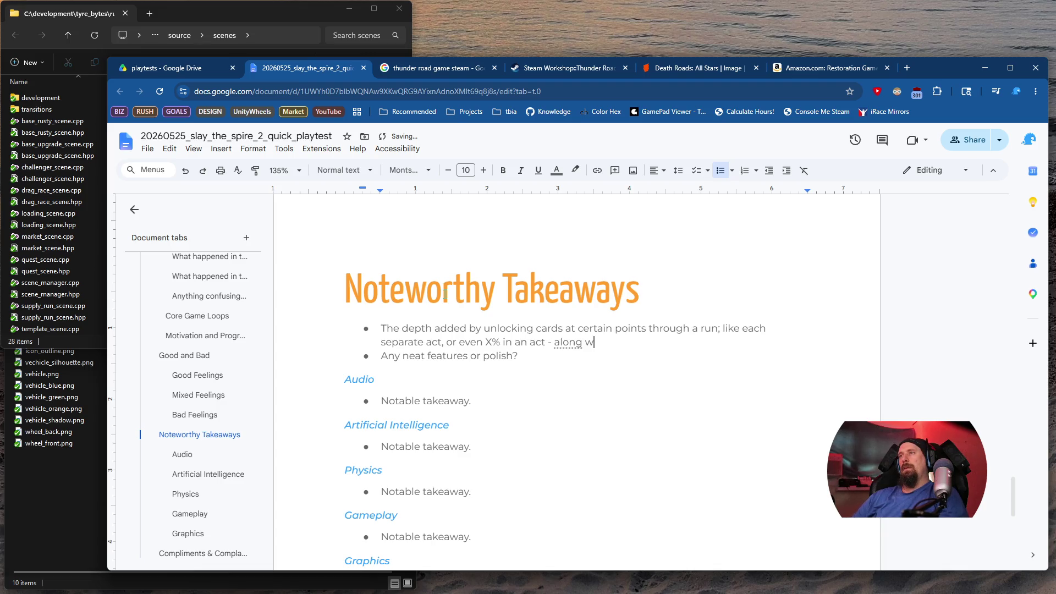
{"action": "type", "text": "ith the"}
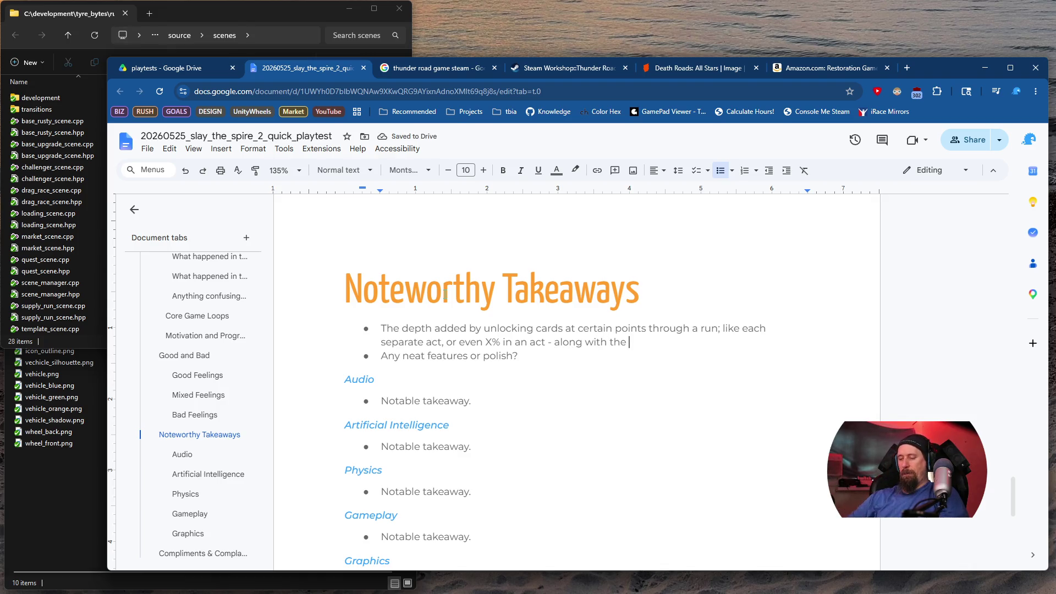
{"action": "type", "text": "bigger pictu"}
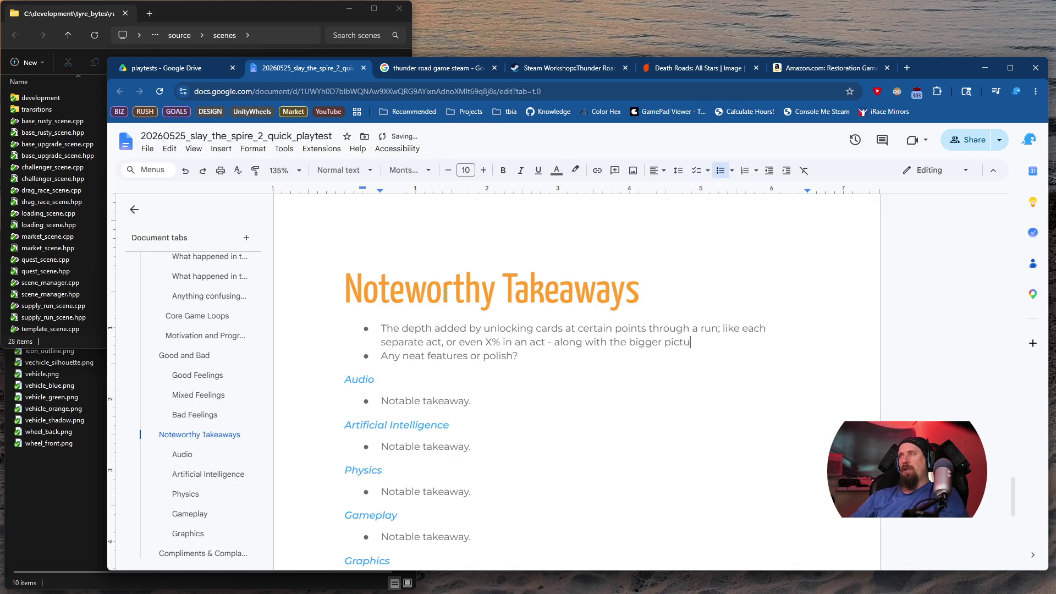
{"action": "type", "text": "re unlocking "}
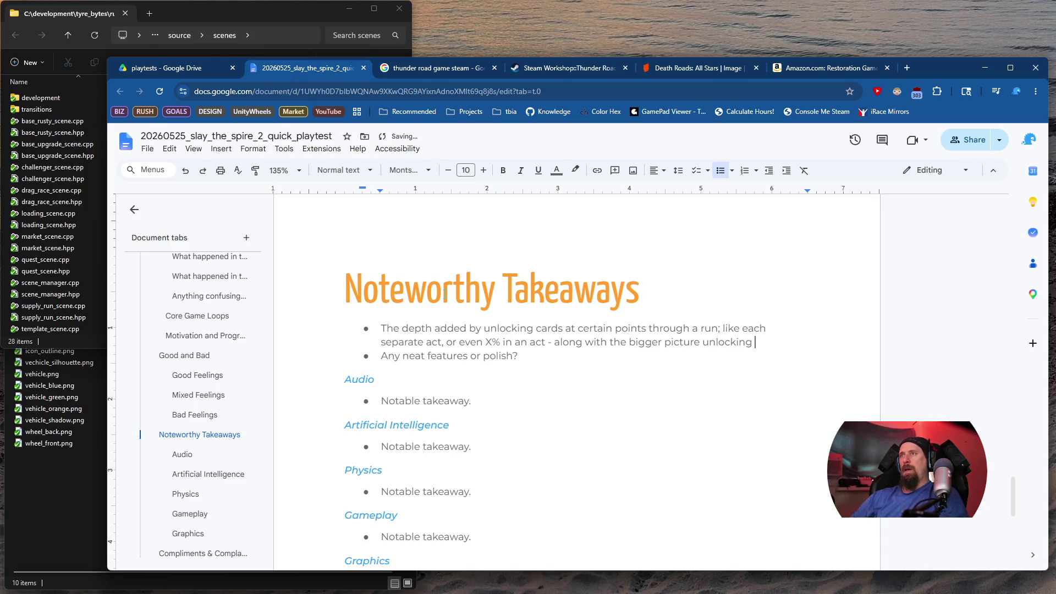
{"action": "type", "text": "them with "}
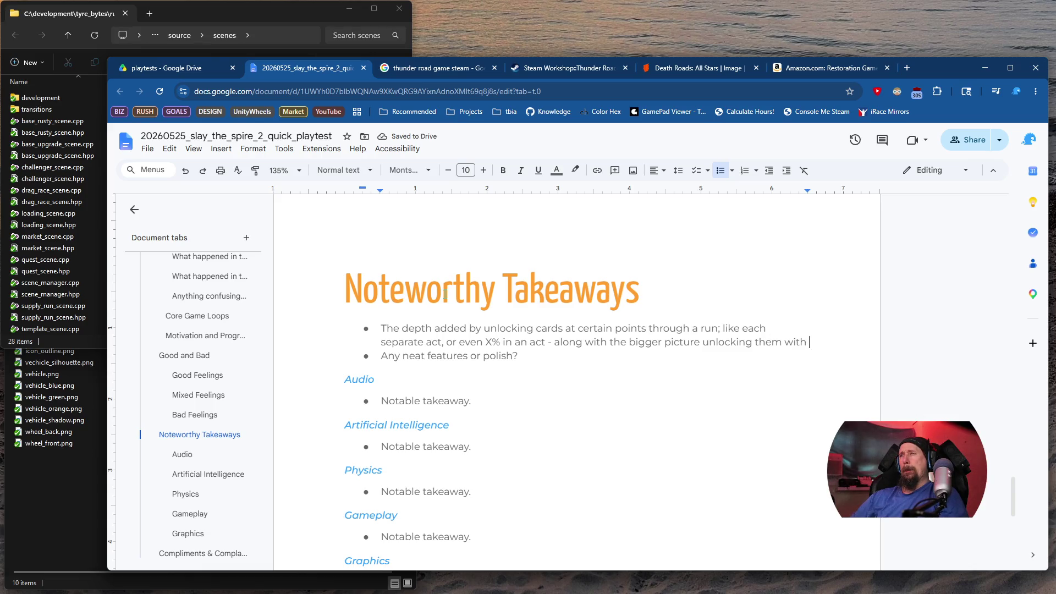
{"action": "type", "text": "'epoch"}
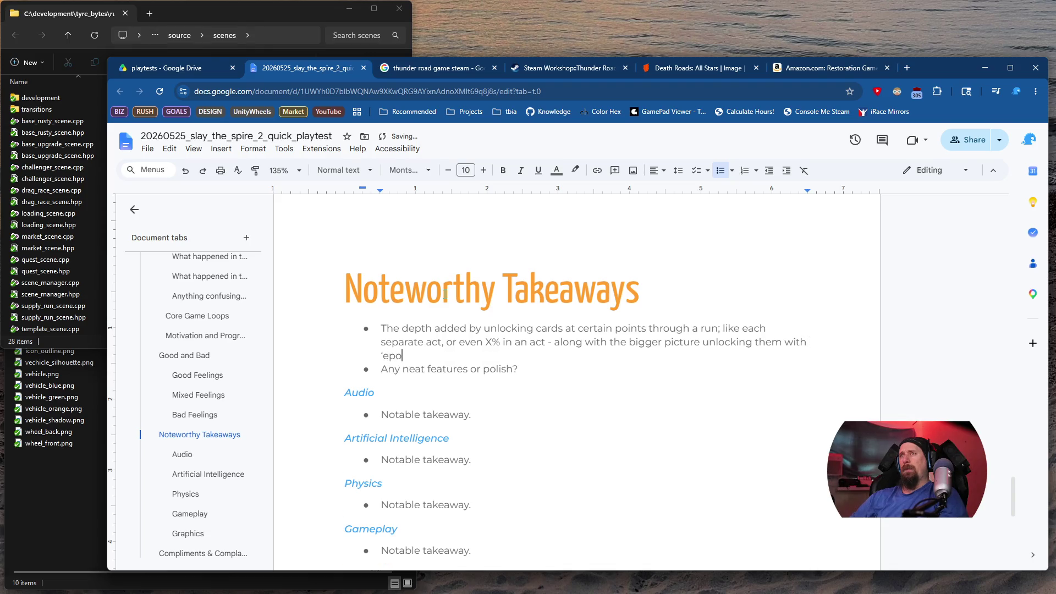
{"action": "type", "text": "s' "}
{"action": "type", "text": "after a "}
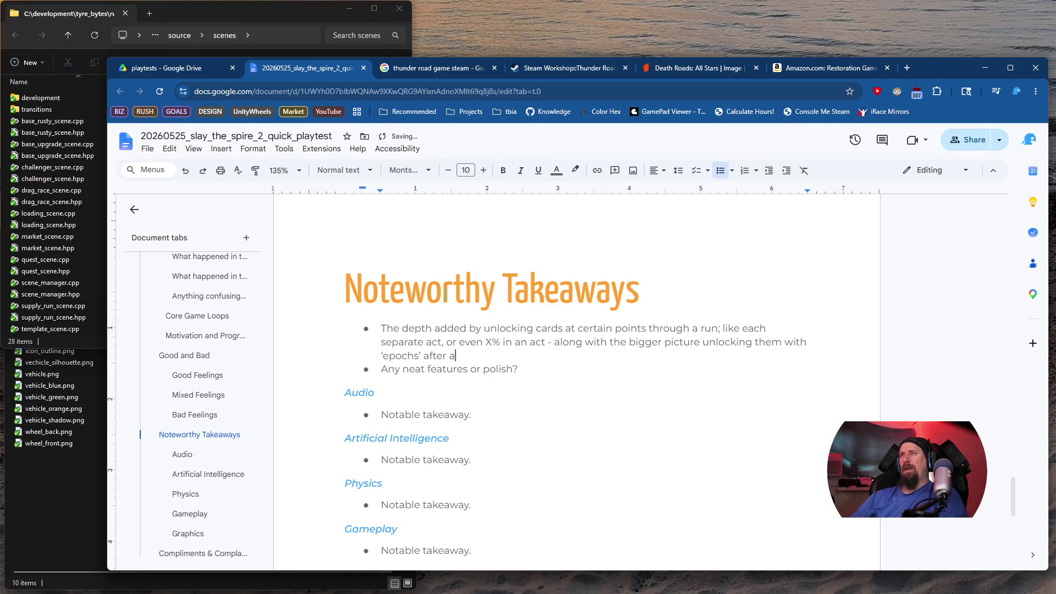
{"action": "type", "text": "whoe"}
Continue the first takeaway: whole-session/run unlocking leads to replayability, and in-run RNG of what shows adds more
{"action": "key", "text": "BackSpace"}
{"action": "type", "text": "le session"}
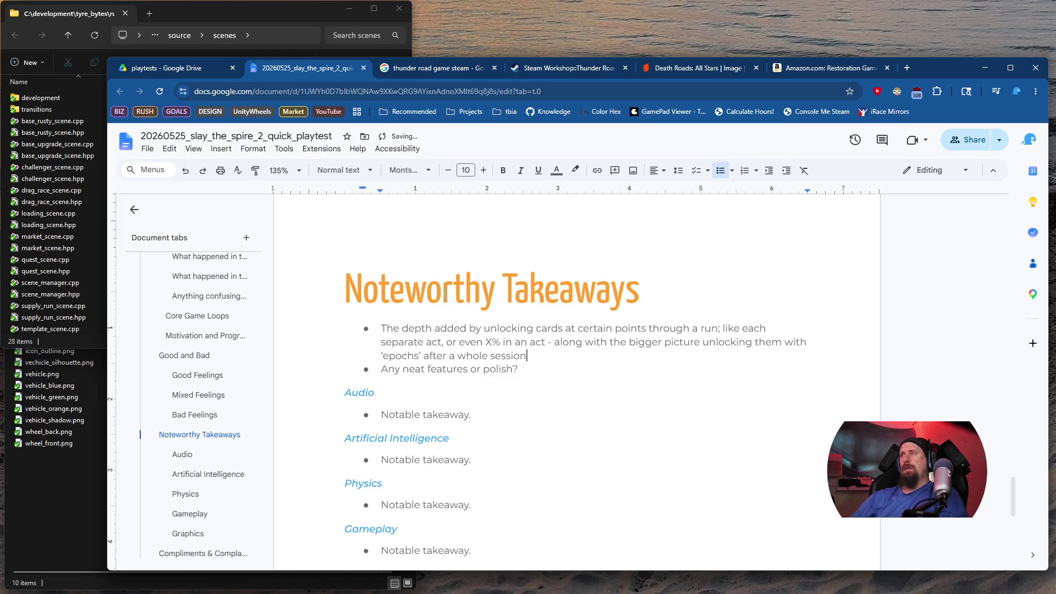
{"action": "type", "text": "/run,"}
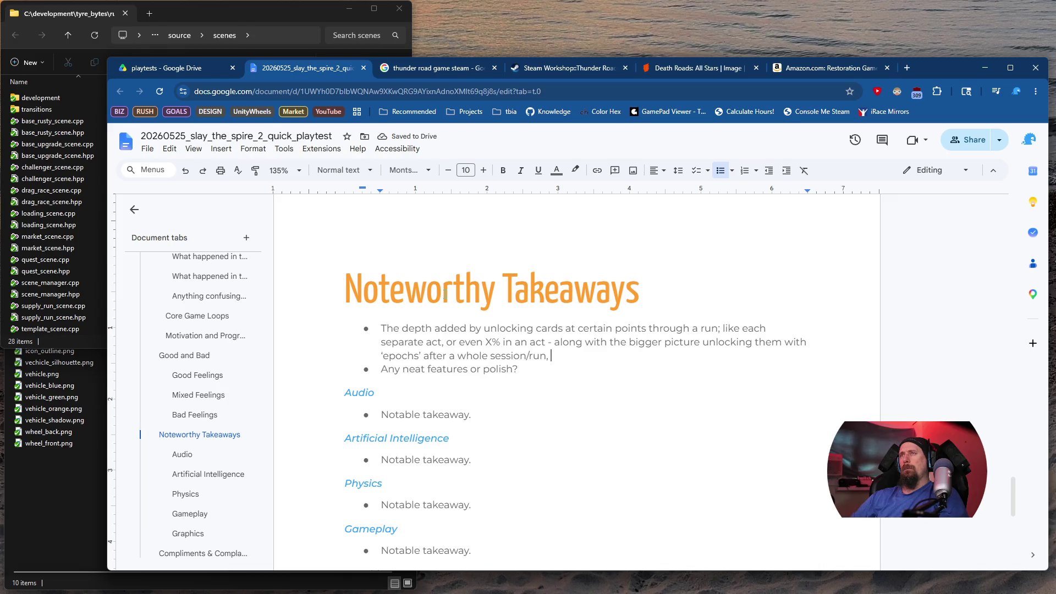
{"action": "key", "text": "BackSpace"}
{"action": "key", "text": "BackSpace"}
{"action": "type", "text": "leads "}
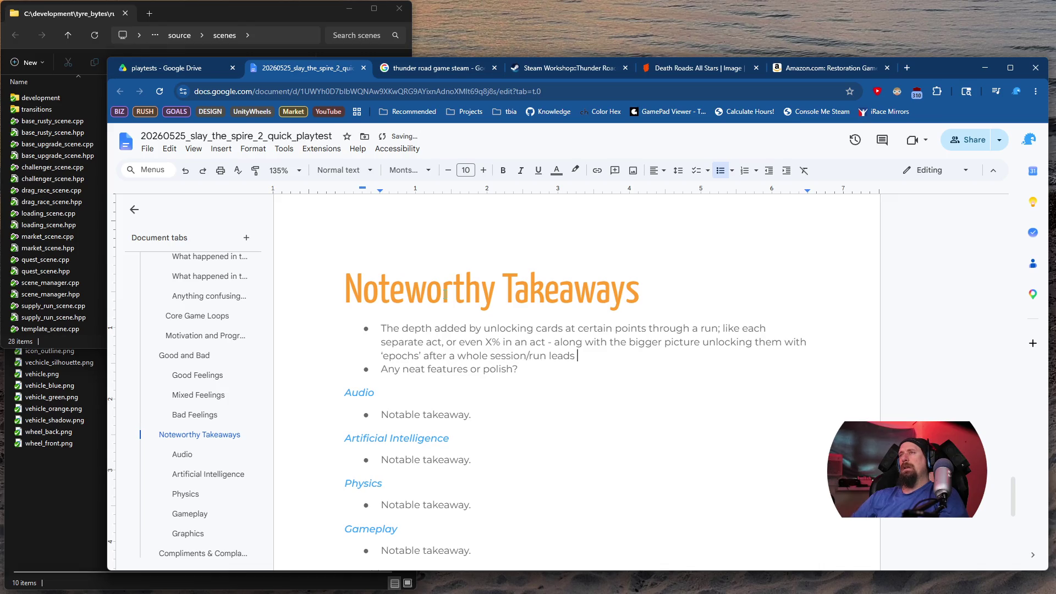
{"action": "type", "text": "to"}
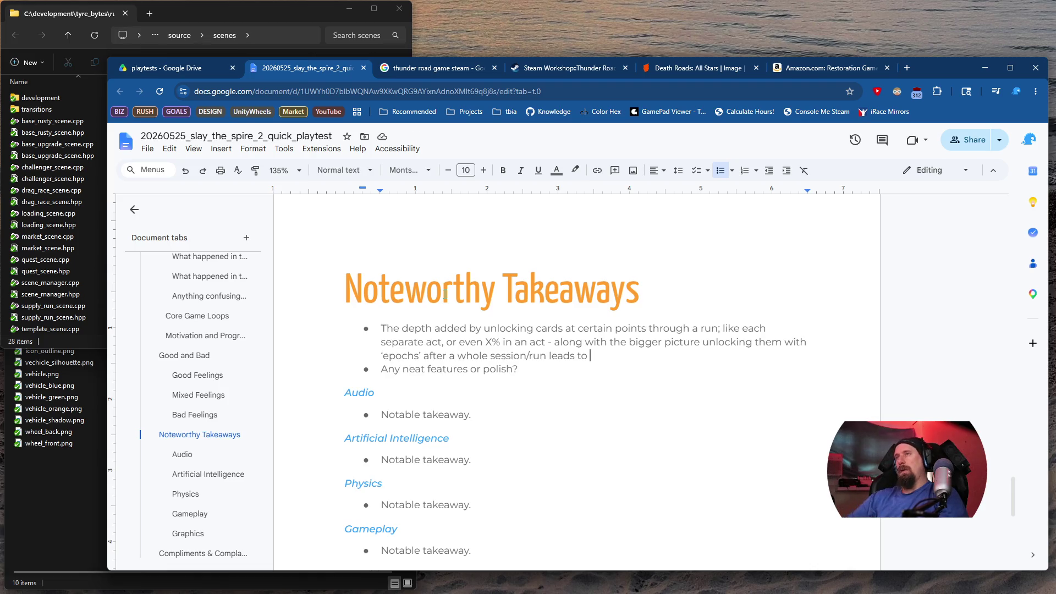
{"action": "type", "text": "replayabil"}
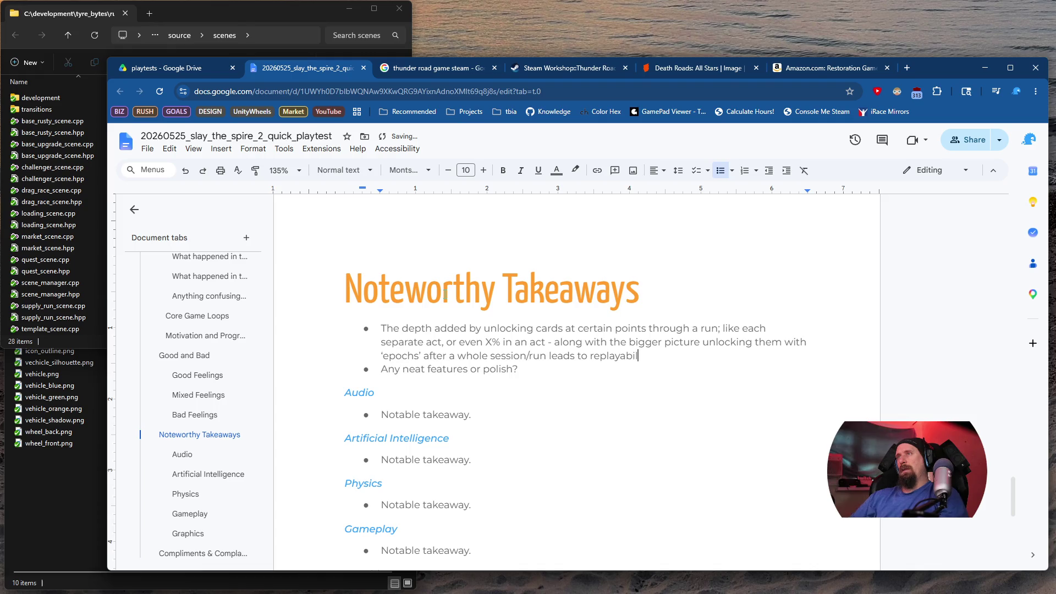
{"action": "type", "text": "ity,"}
{"action": "type", "text": " and the RNG of "}
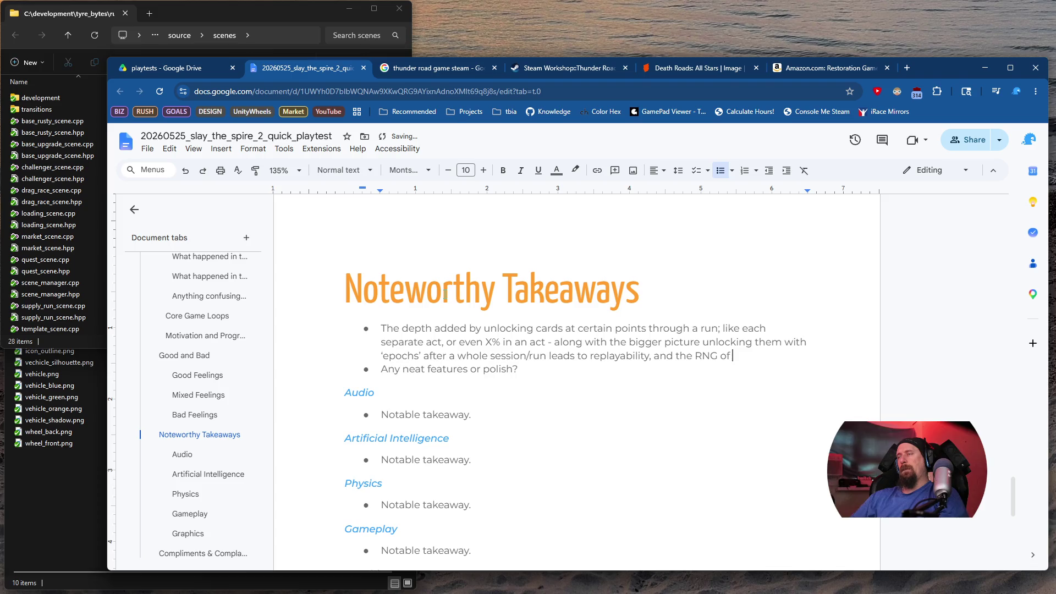
{"action": "type", "text": "what show"}
{"action": "type", "text": "s in"}
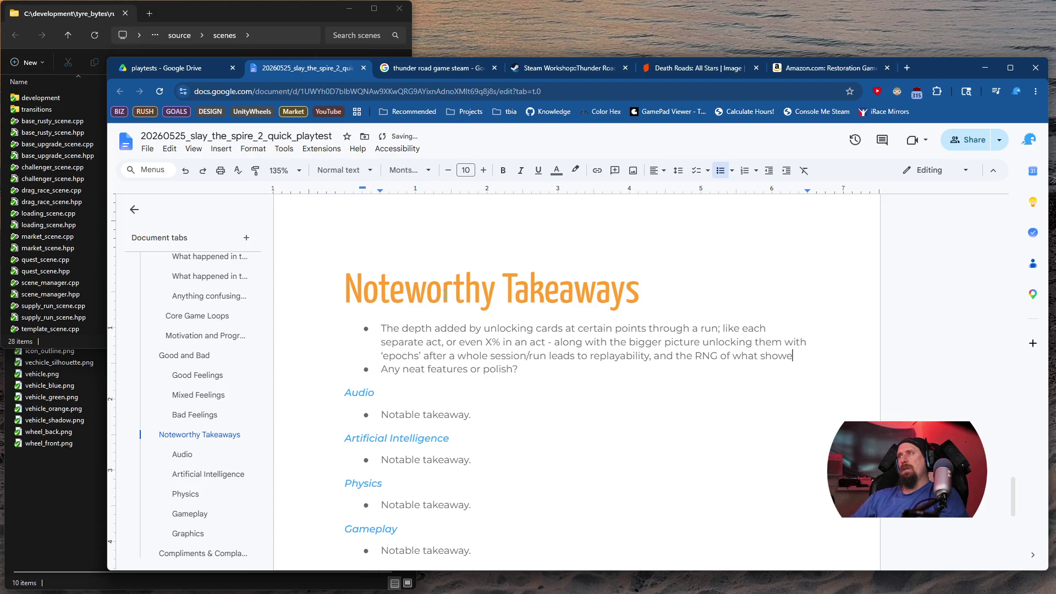
{"action": "key", "text": "BackSpace"}
{"action": "key", "text": "BackSpace"}
{"action": "type", "text": "du"}
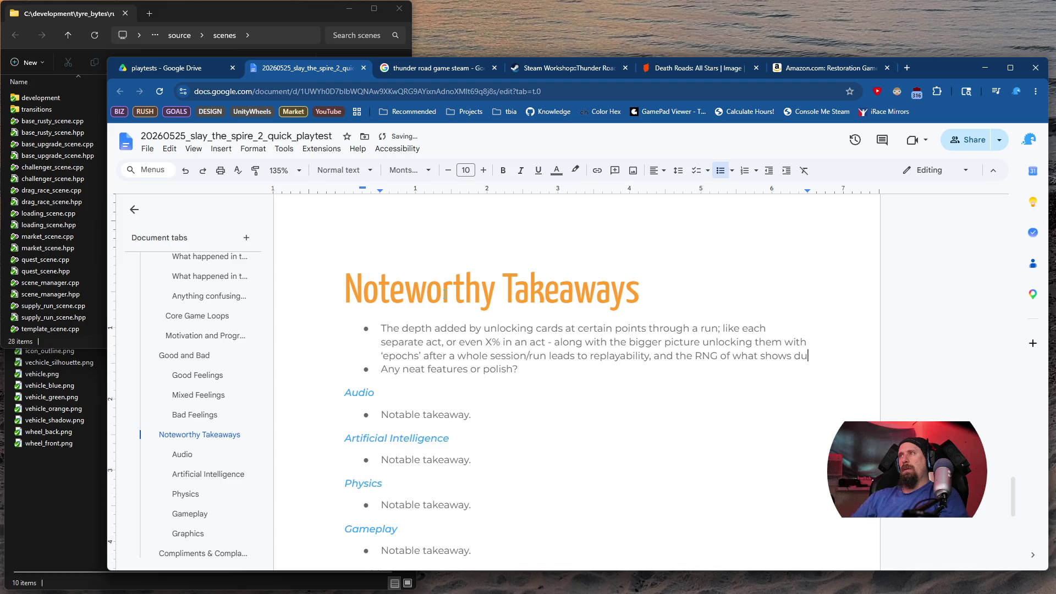
{"action": "type", "text": "ring a run will also lead"}
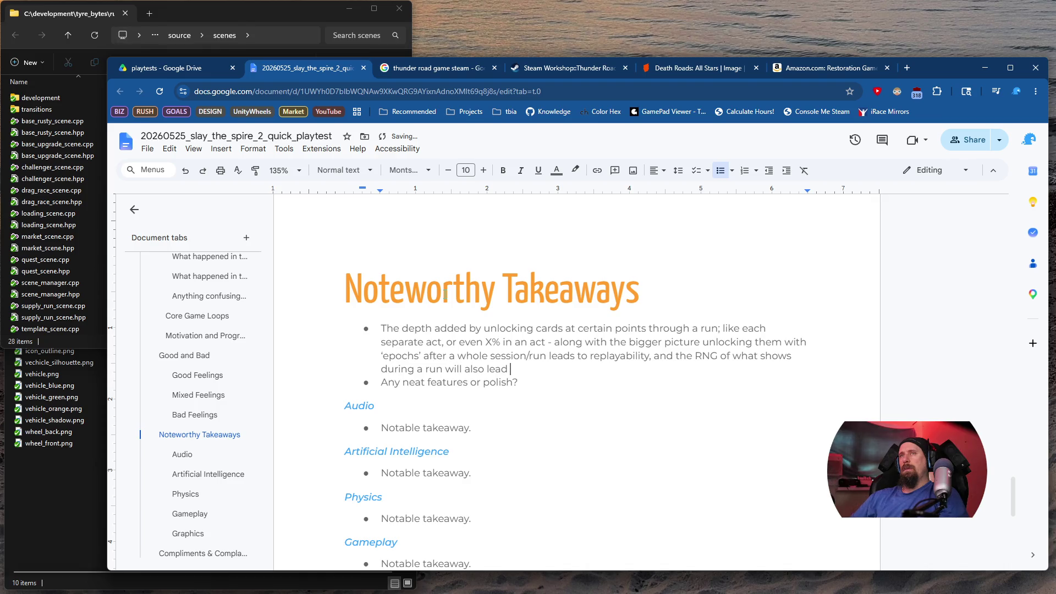
{"action": "type", "text": " to more."}
Delete the 'Any neat features or polish?' prompt and end the first takeaway with 'add more.'
{"action": "key", "text": "shift+Home"}
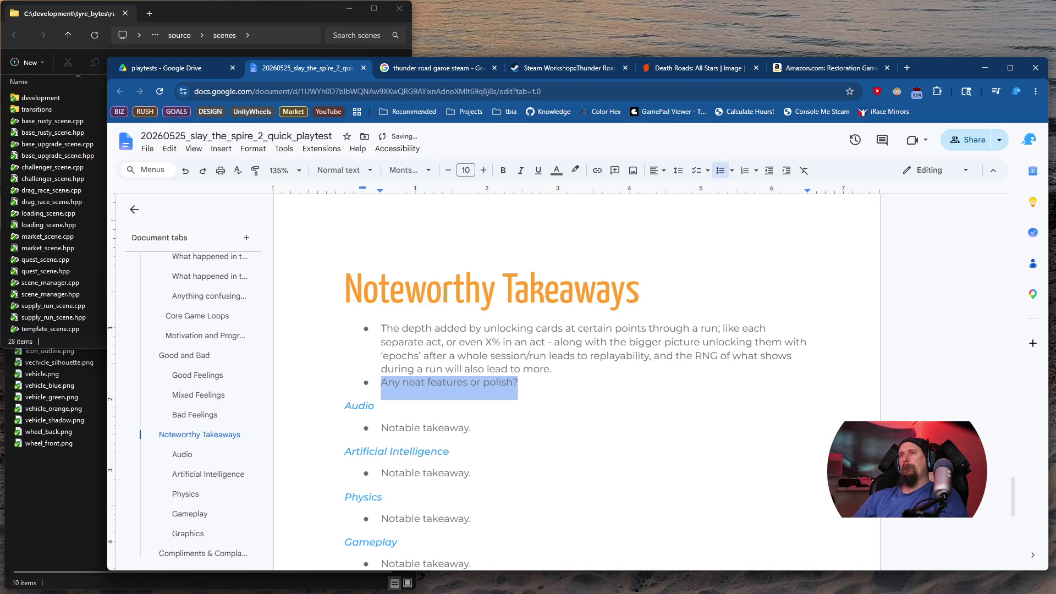
{"action": "key", "text": "BackSpace"}
{"action": "key", "text": "Up"}
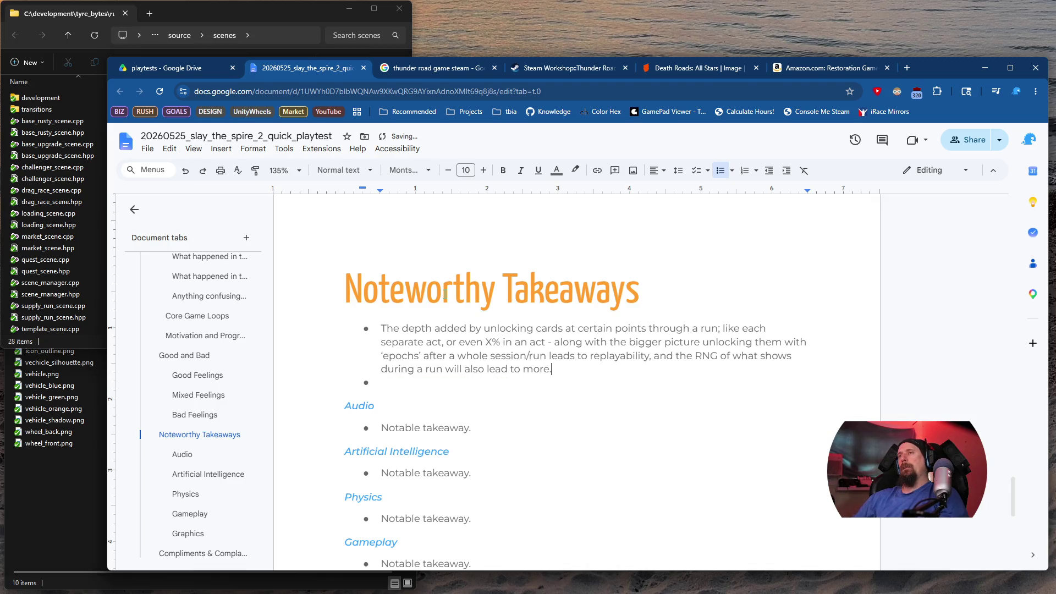
{"action": "key", "text": "ctrl+shift+Left"}
{"action": "key", "text": "ctrl+shift+Left"}
{"action": "key", "text": "ctrl+shift+Left"}
{"action": "type", "text": "add "}
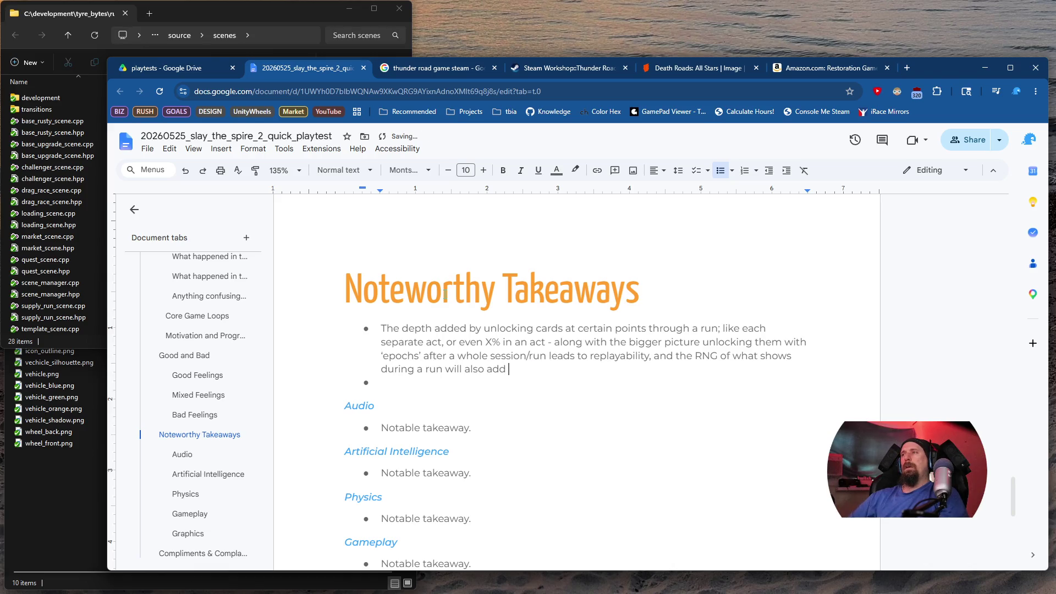
{"action": "type", "text": "more."}
{"action": "key", "text": "Down"}
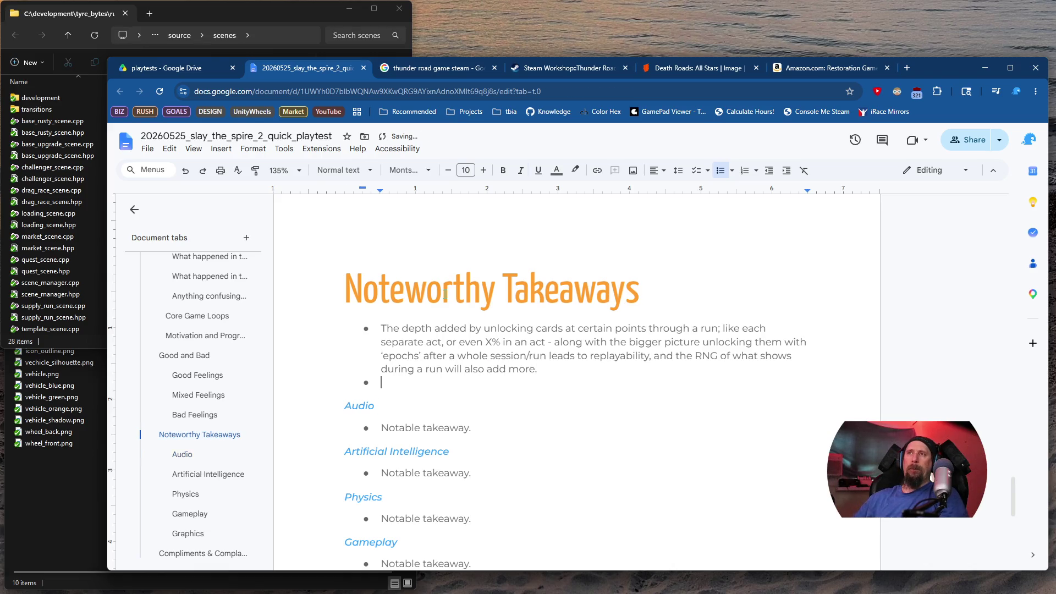
{"action": "key", "text": "Return"}
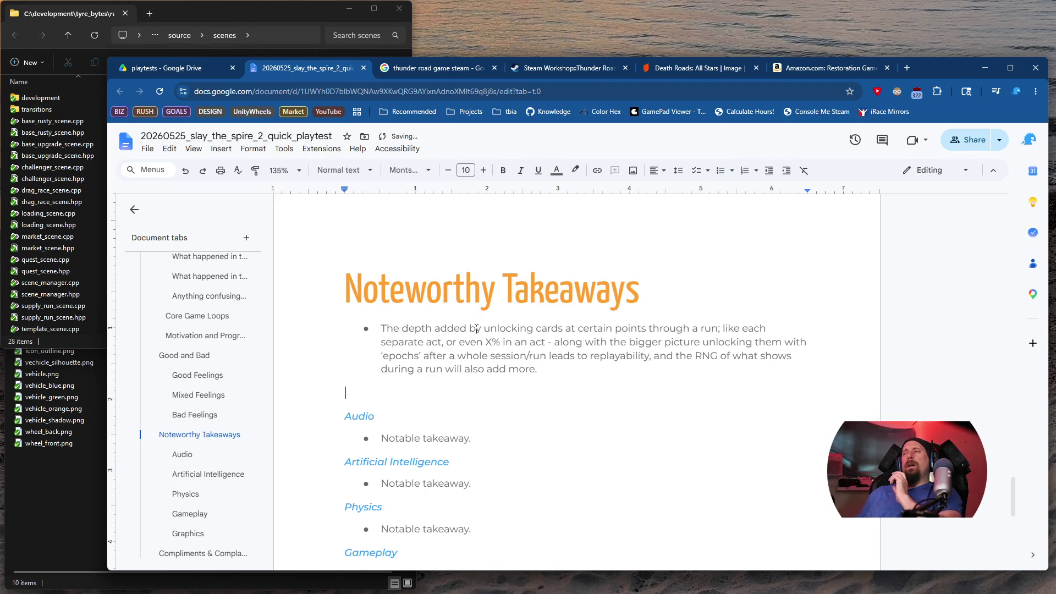
Replace the Audio placeholder: audio at 50% was quiet and oddly muted itself in the background by default
{"action": "triple_click", "coordinate": [388, 438]}
{"action": "type", "text": "A"}
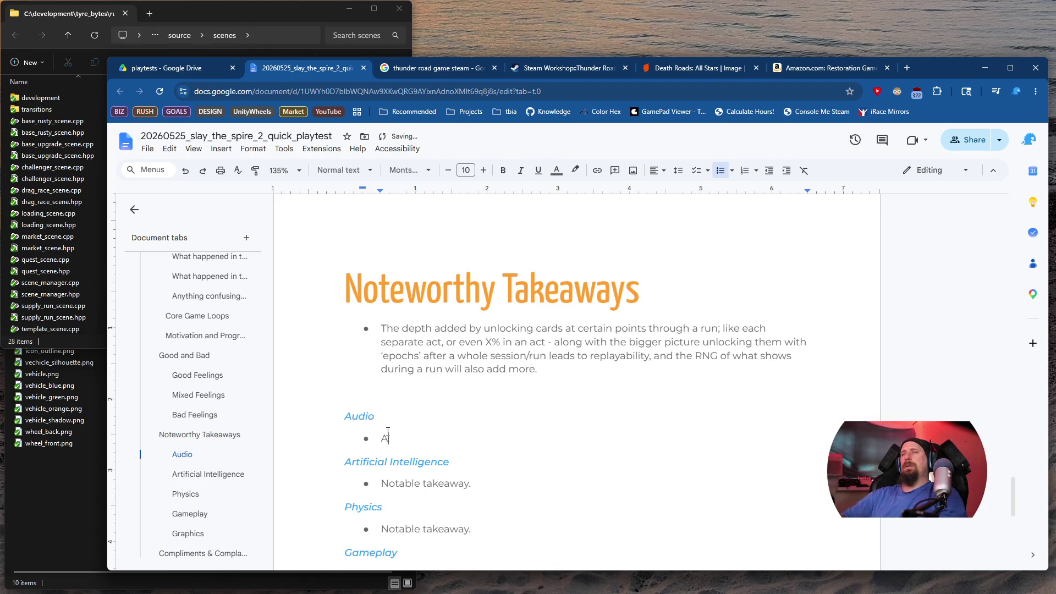
{"action": "type", "text": "udioat 50% was "}
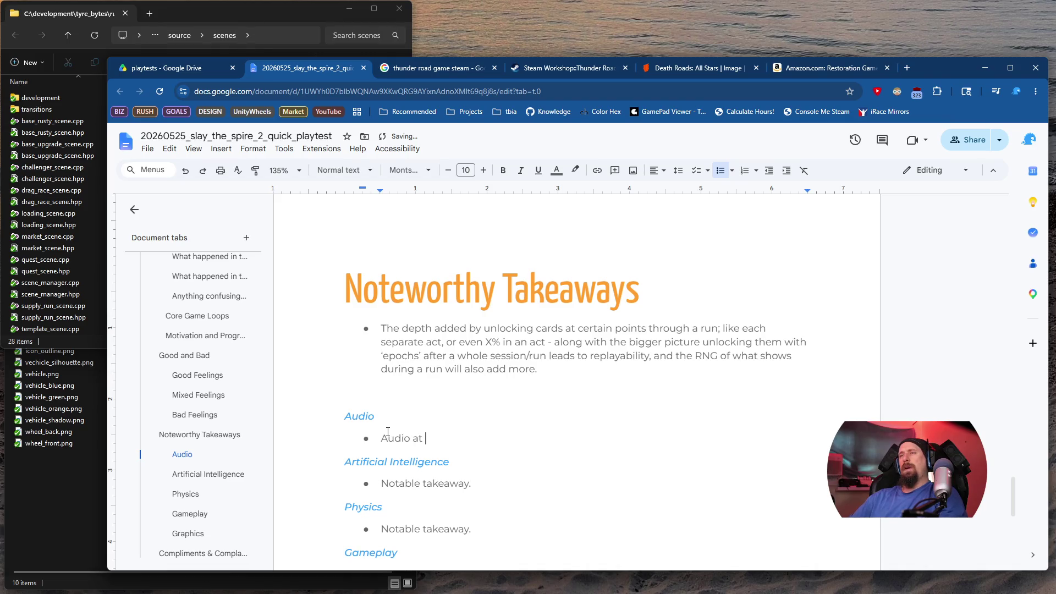
{"action": "type", "text": "a"}
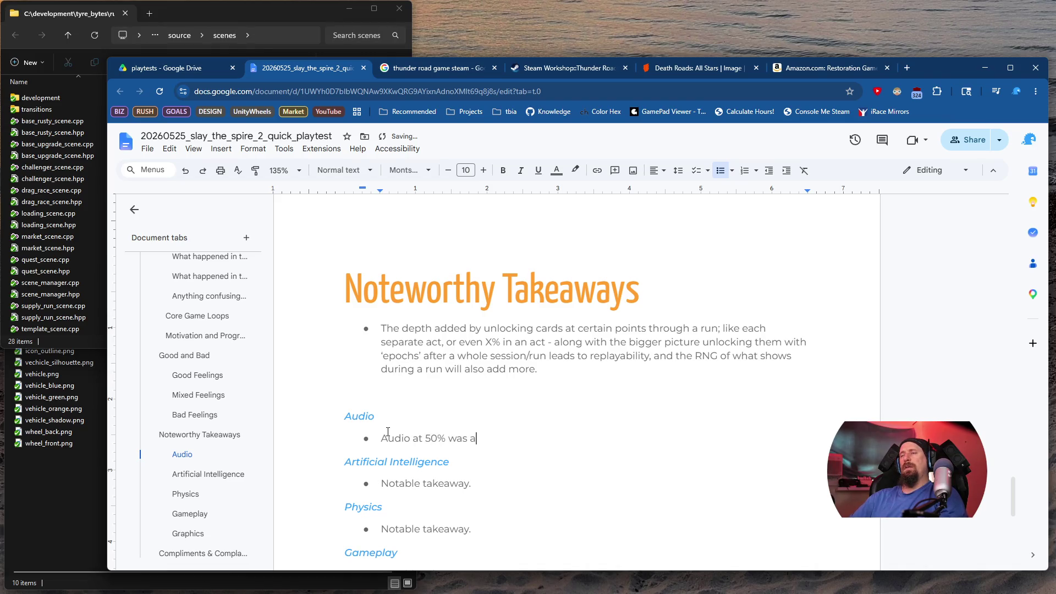
{"action": "type", "text": "ctually quiet"}
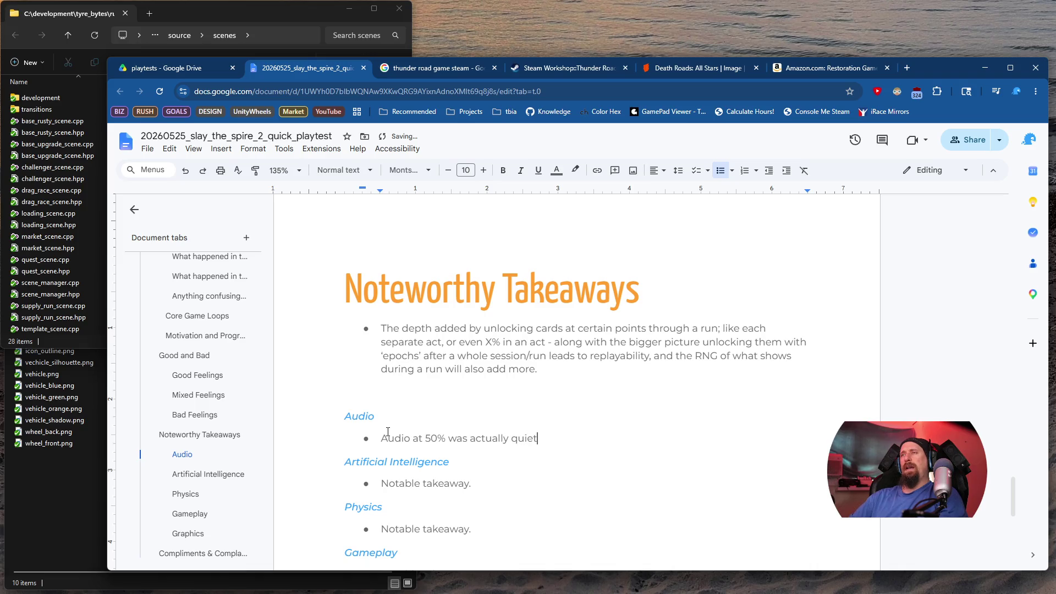
{"action": "type", "text": ", and "}
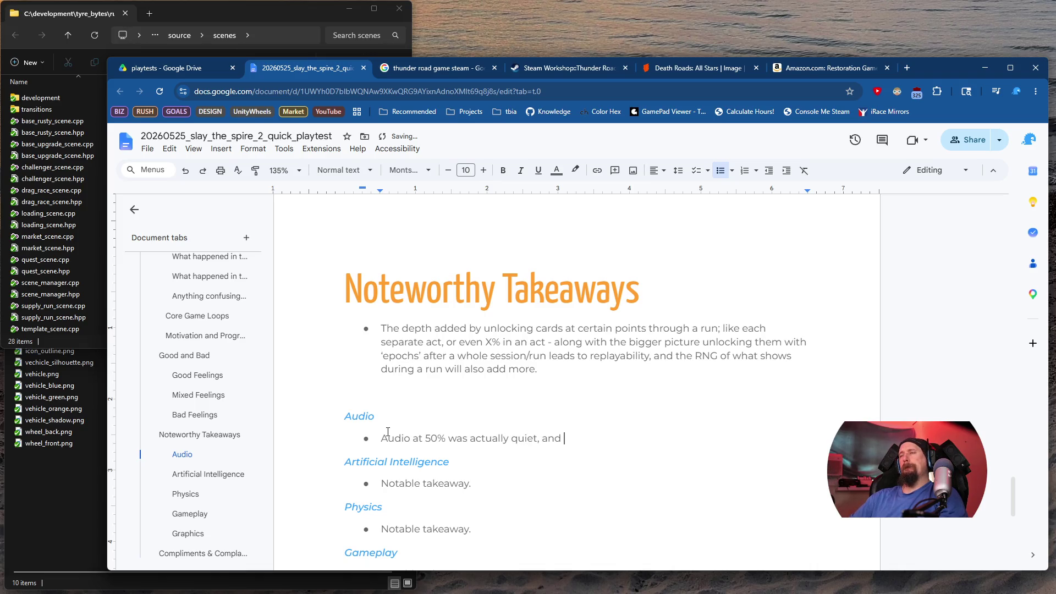
{"action": "type", "text": "it "}
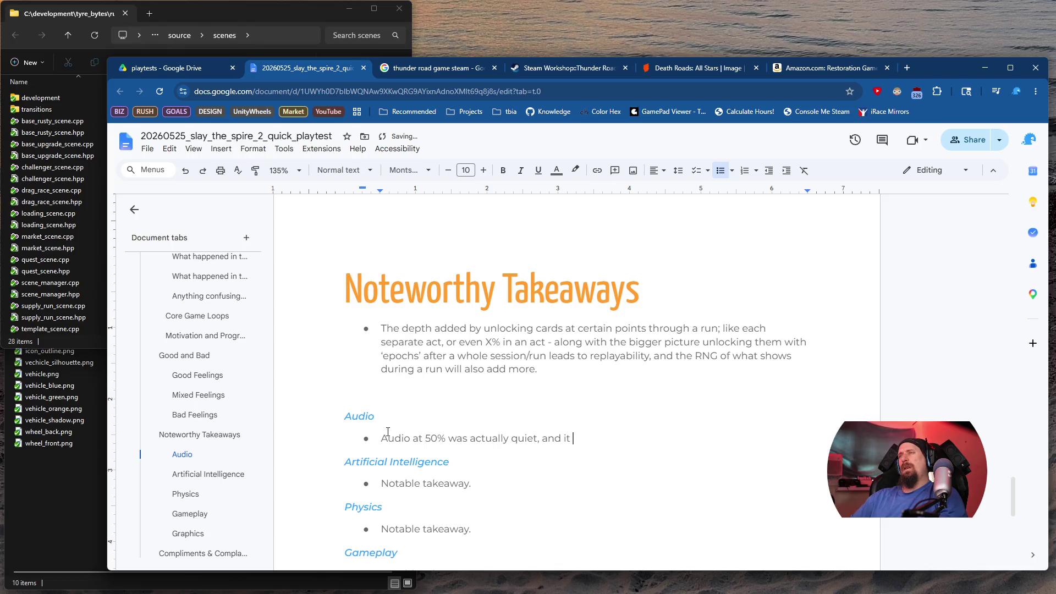
{"action": "type", "text": "would mute i"}
{"action": "type", "text": "tself in th"}
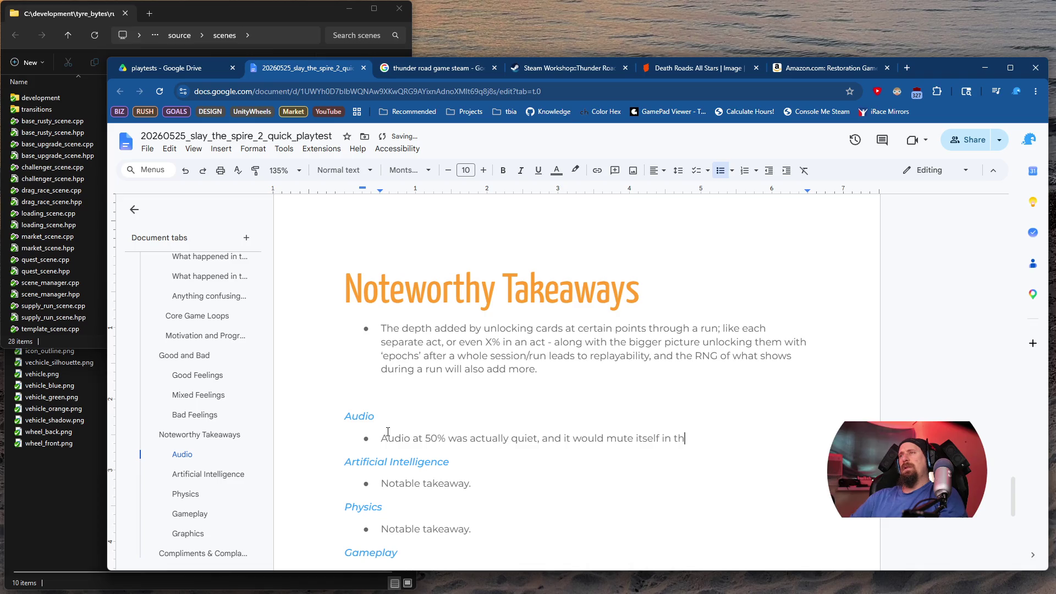
{"action": "type", "text": "e background b"}
{"action": "type", "text": "y defaul"}
{"action": "key", "text": "BackSpace"}
{"action": "key", "text": "BackSpace"}
{"action": "key", "text": "BackSpace"}
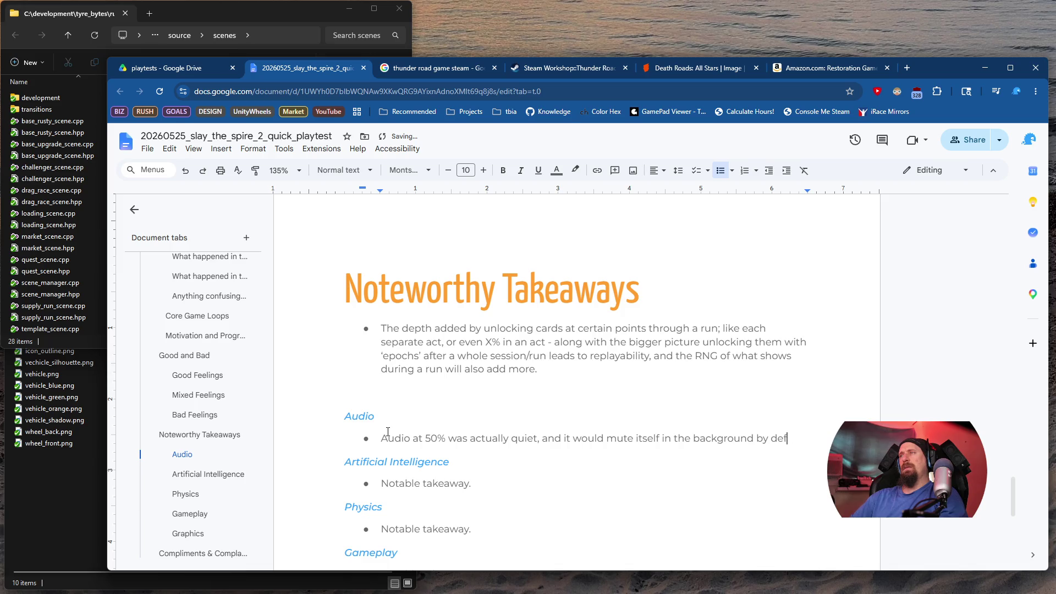
{"action": "type", "text": "ault which,"}
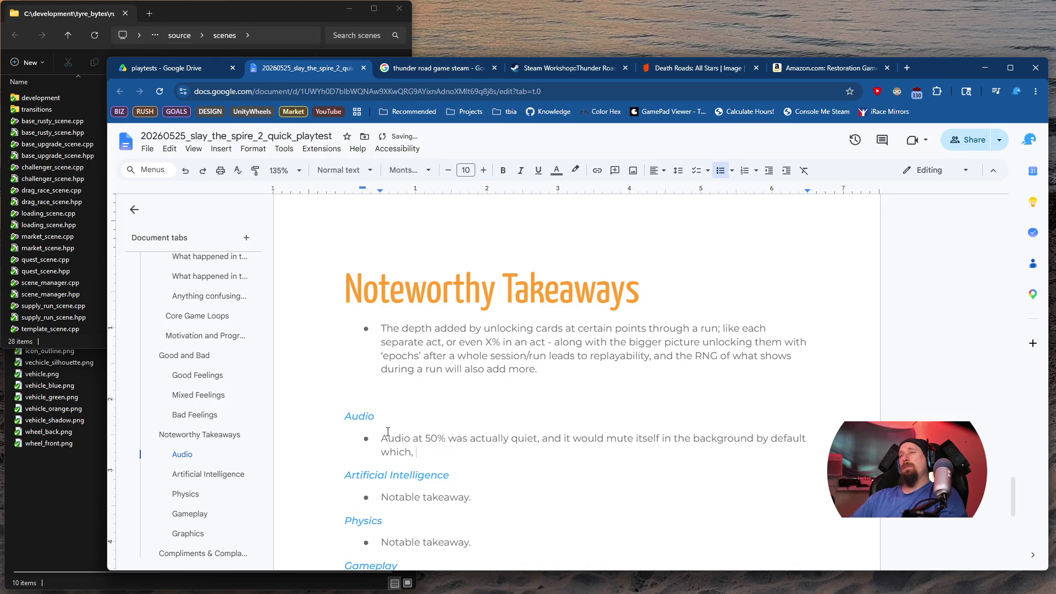
{"action": "key", "text": "BackSpace"}
{"action": "key", "text": "BackSpace"}
{"action": "type", "text": "was an "}
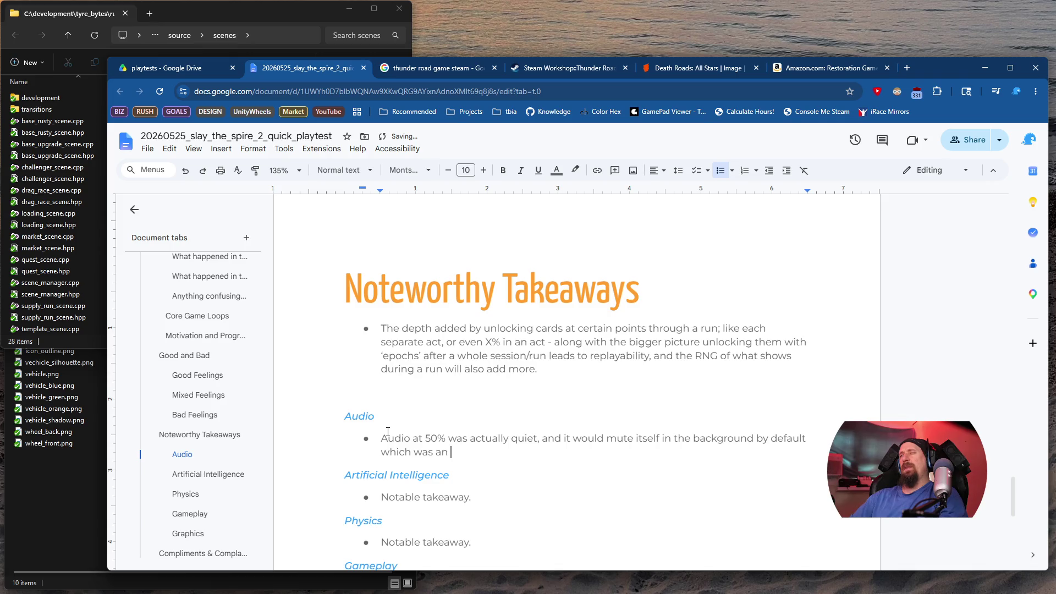
{"action": "type", "text": "odd "}
{"action": "type", "text": "experience. "}
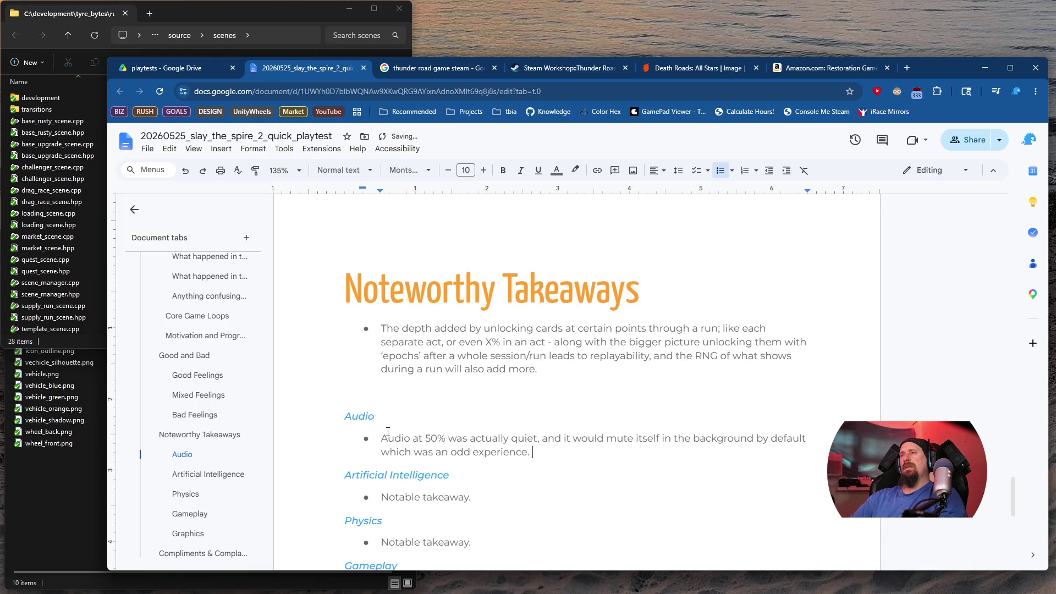
{"action": "type", "text": "N"}
{"action": "key", "text": "BackSpace"}
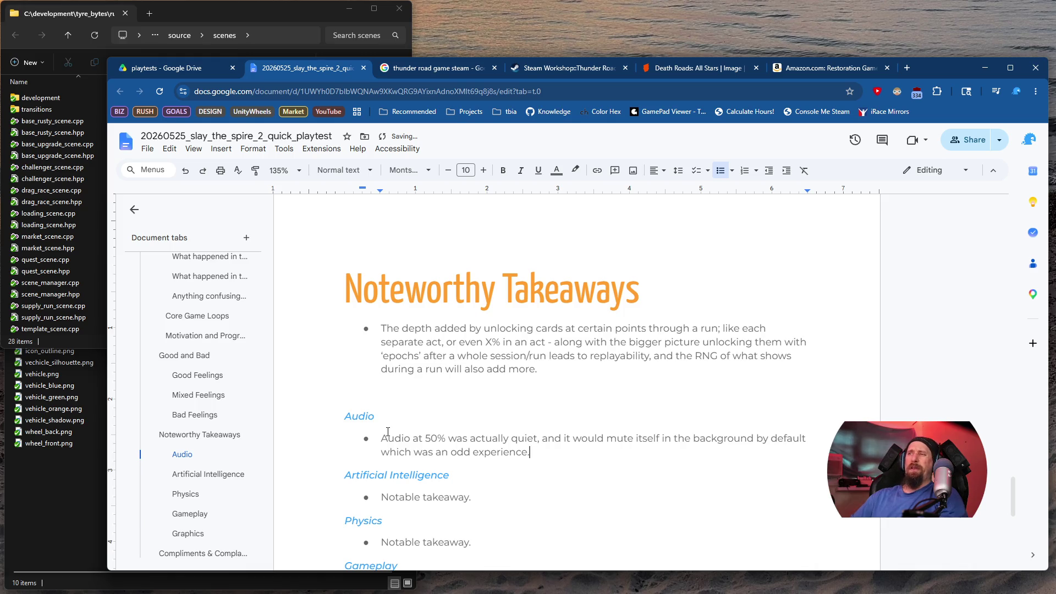
{"action": "key", "text": "Down"}
{"action": "key", "text": "Down"}
{"action": "key", "text": "Down"}
{"action": "key", "text": "Up"}
{"action": "key", "text": "shift+Home"}
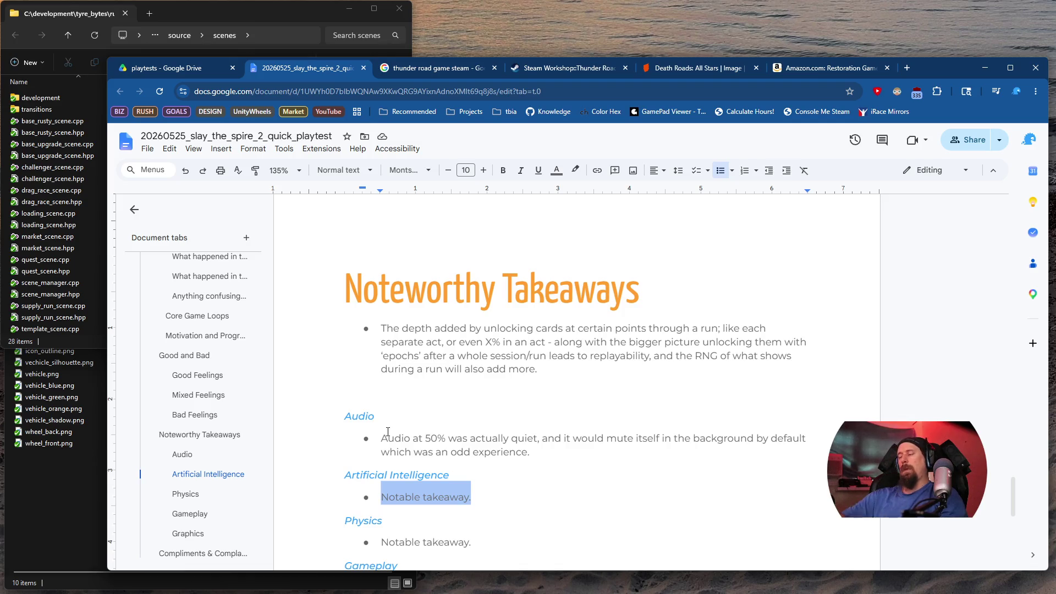
Write the first AI bullet: any logic would probably be messing with random luck rolls to help in certain ways
{"action": "type", "text": "Any"}
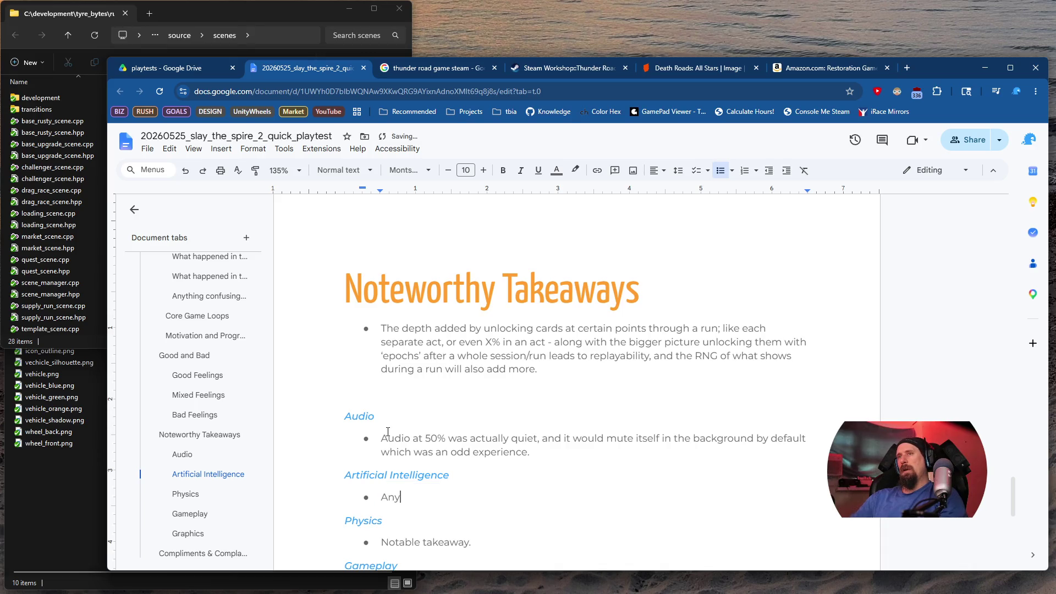
{"action": "type", "text": " logic "}
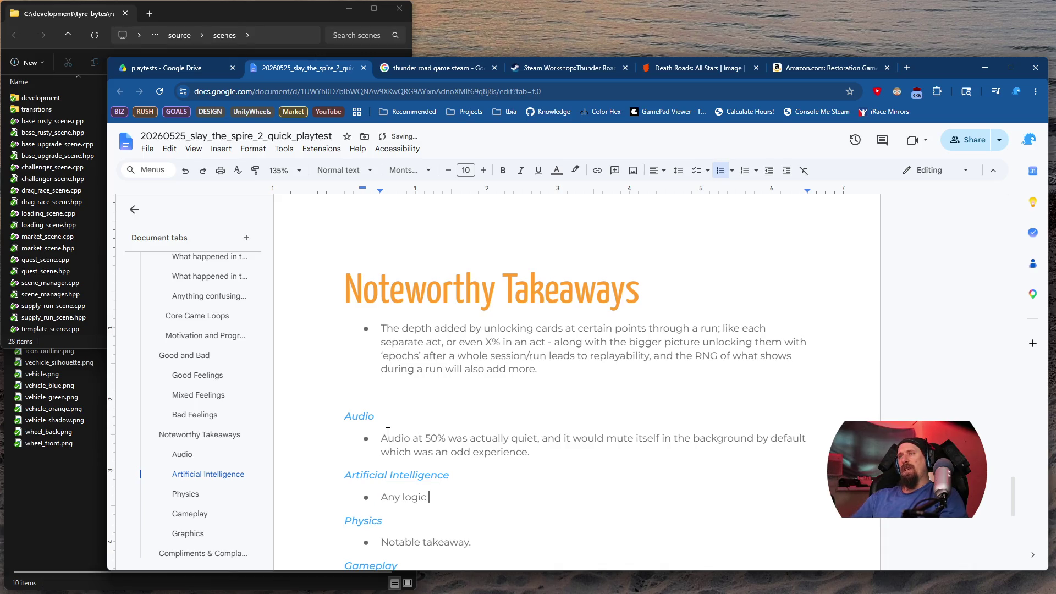
{"action": "type", "text": "here wer"}
{"action": "key", "text": "BackSpace"}
{"action": "key", "text": "BackSpace"}
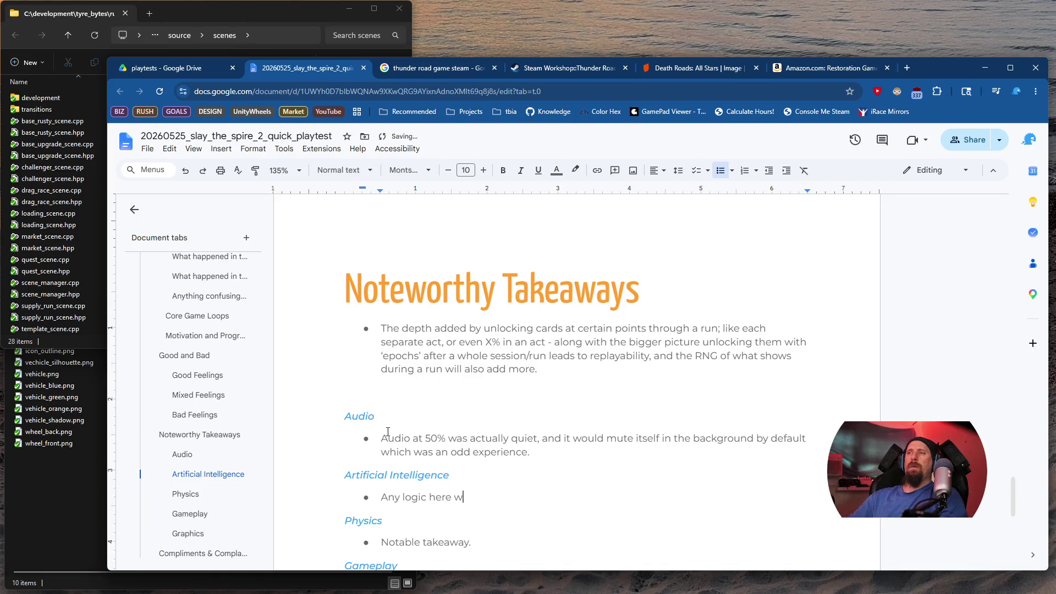
{"action": "type", "text": "ould pb"}
{"action": "key", "text": "BackSpace"}
{"action": "type", "text": "robably be messi"}
{"action": "type", "text": "ng"}
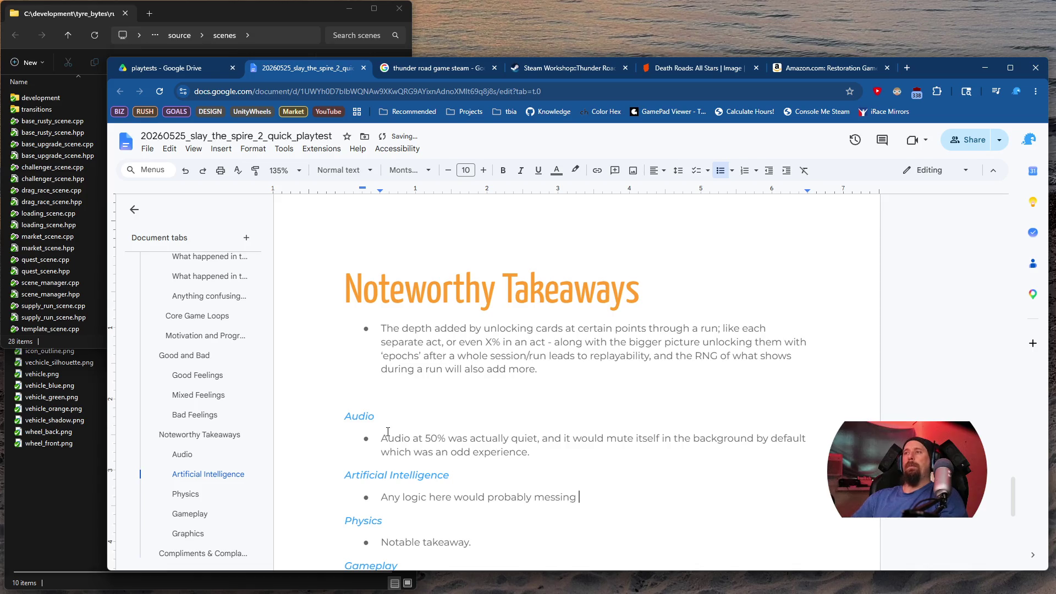
{"action": "key", "text": "ctrl+Left"}
{"action": "type", "text": "be"}
{"action": "key", "text": "End"}
{"action": "type", "text": "wit"}
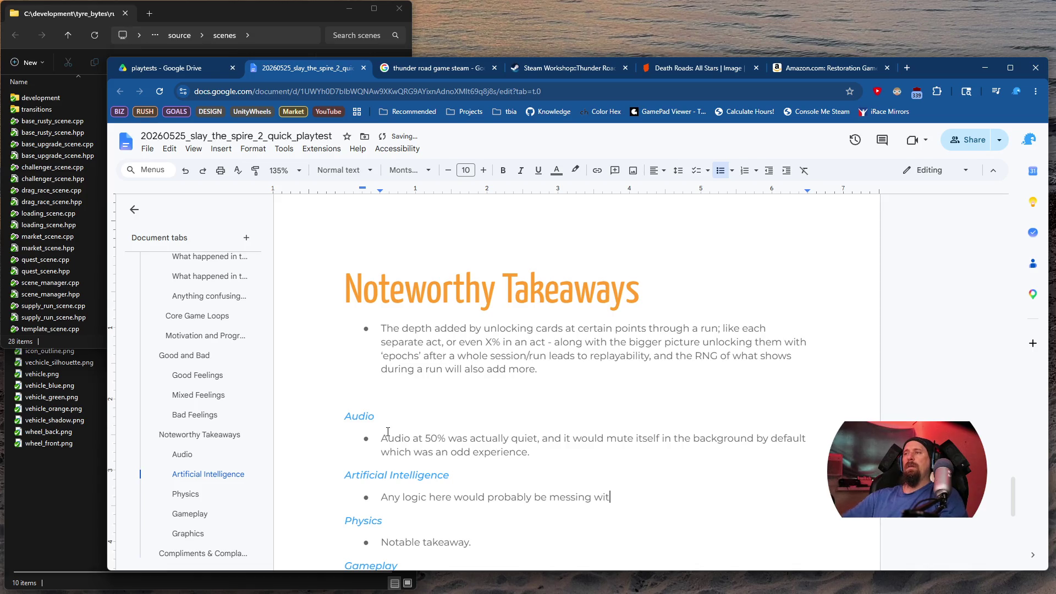
{"action": "type", "text": "h some random luck,"}
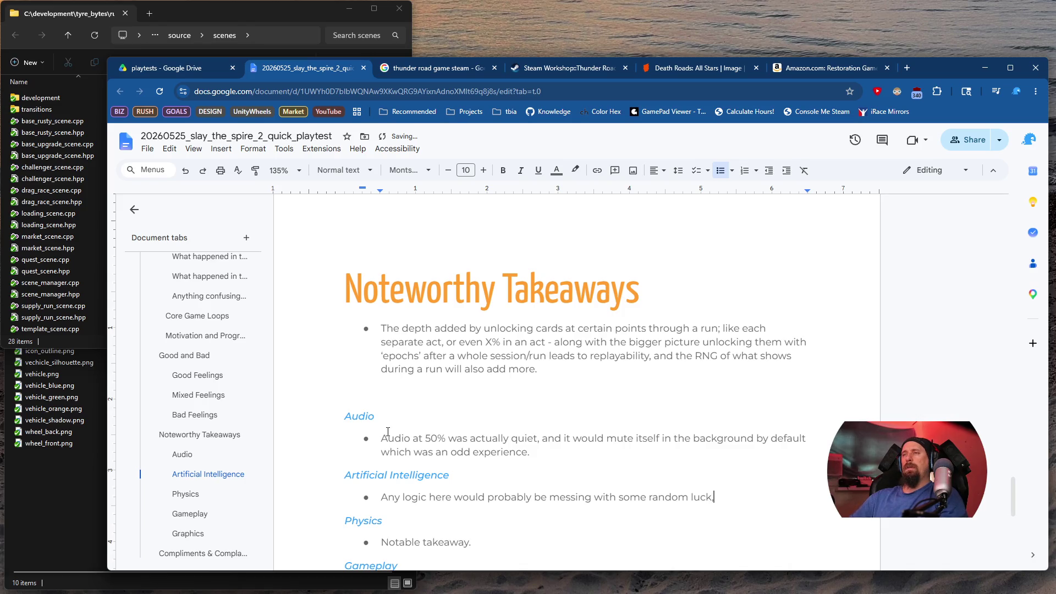
{"action": "key", "text": "BackSpace"}
{"action": "type", "text": "rolls to "}
{"action": "type", "text": "setup"}
{"action": "key", "text": "BackSpace"}
{"action": "key", "text": "BackSpace"}
{"action": "key", "text": "BackSpace"}
{"action": "type", "text": "hel"}
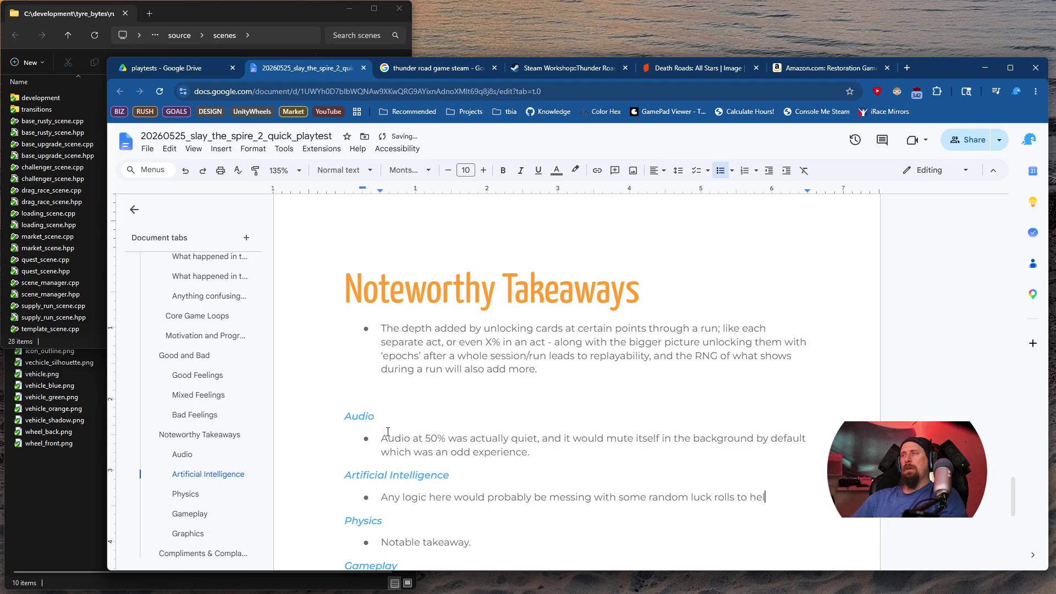
{"action": "type", "text": "p in "}
{"action": "type", "text": "certain "}
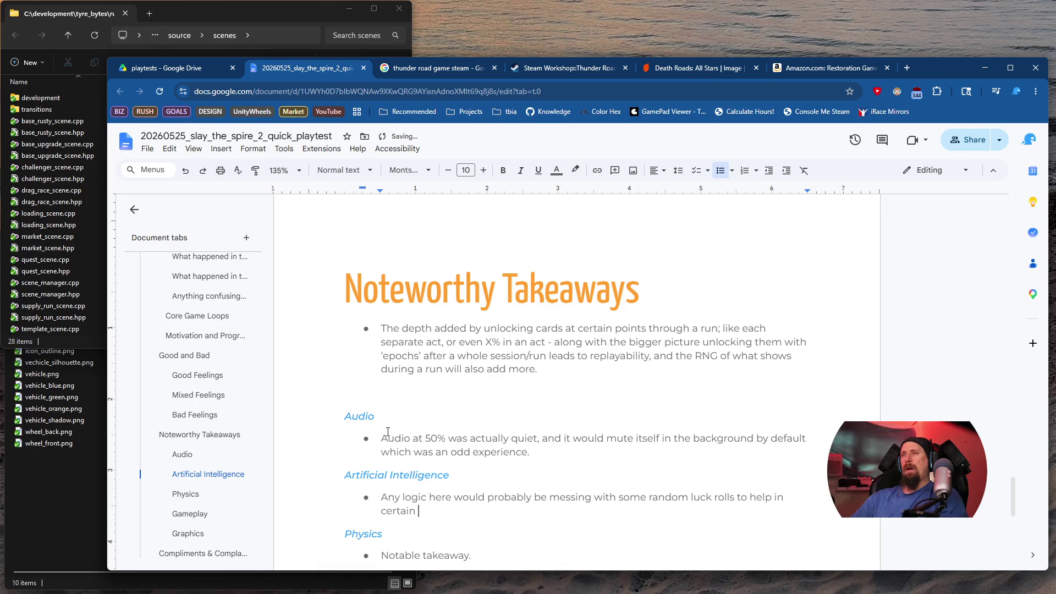
{"action": "type", "text": "ways. "}
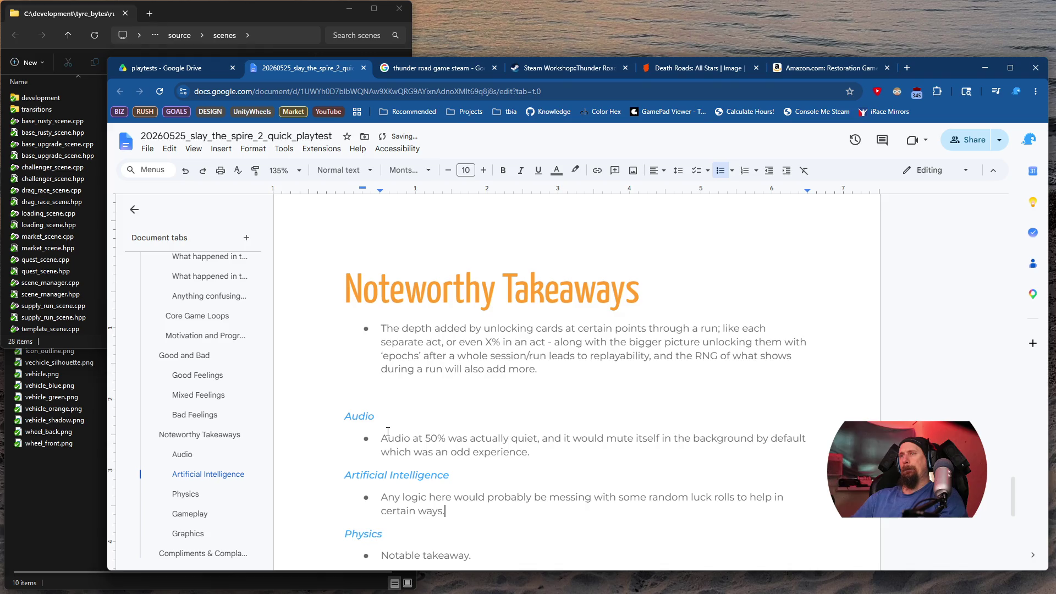
{"action": "type", "text": "The en"}
{"action": "key", "text": "BackSpace"}
{"action": "key", "text": "BackSpace"}
{"action": "key", "text": "BackSpace"}
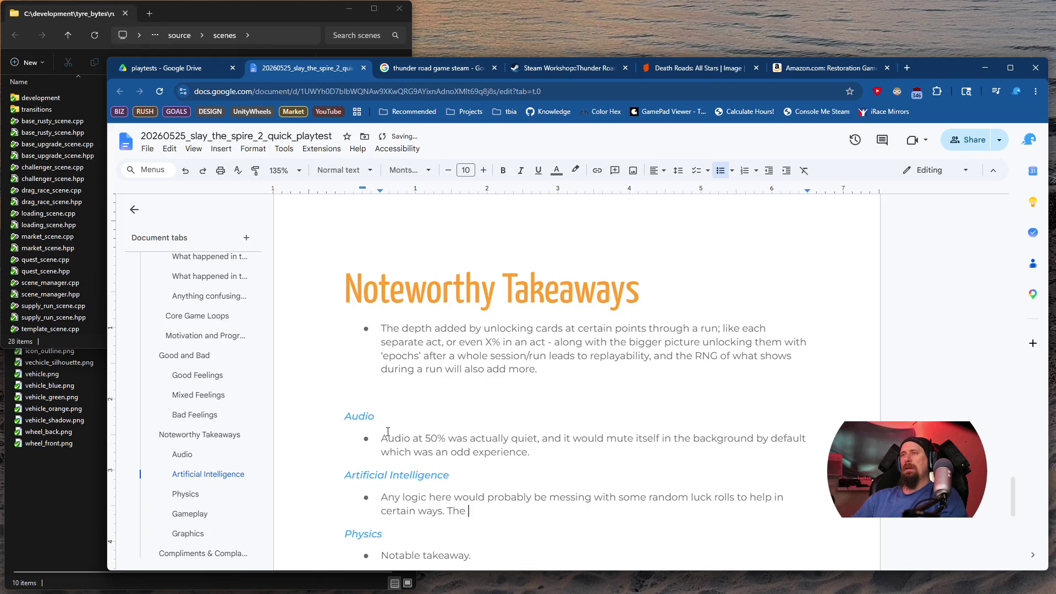
Add a second AI bullet: the enemies seem like they would have pre-planned/scripted actions
{"action": "key", "text": "Return"}
{"action": "type", "text": "The"}
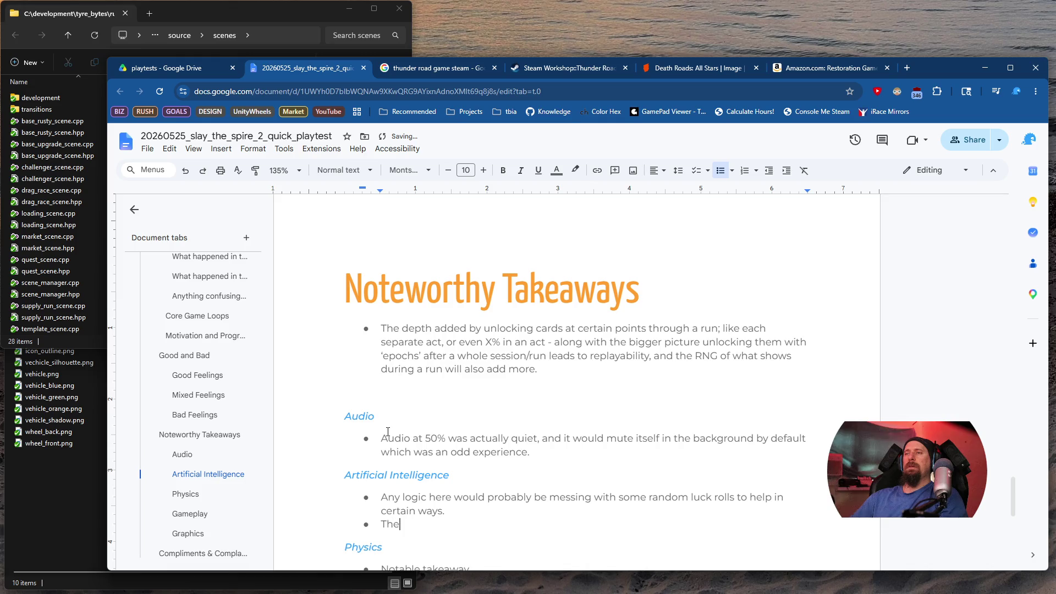
{"action": "type", "text": " enemies seem p"}
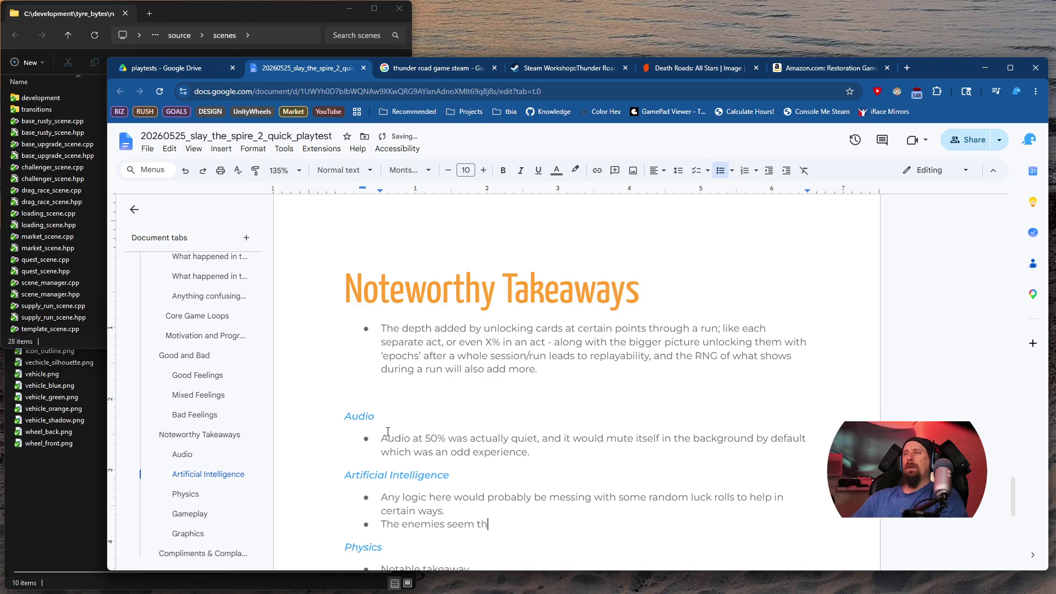
{"action": "key", "text": "BackSpace"}
{"action": "type", "text": "like they wou"}
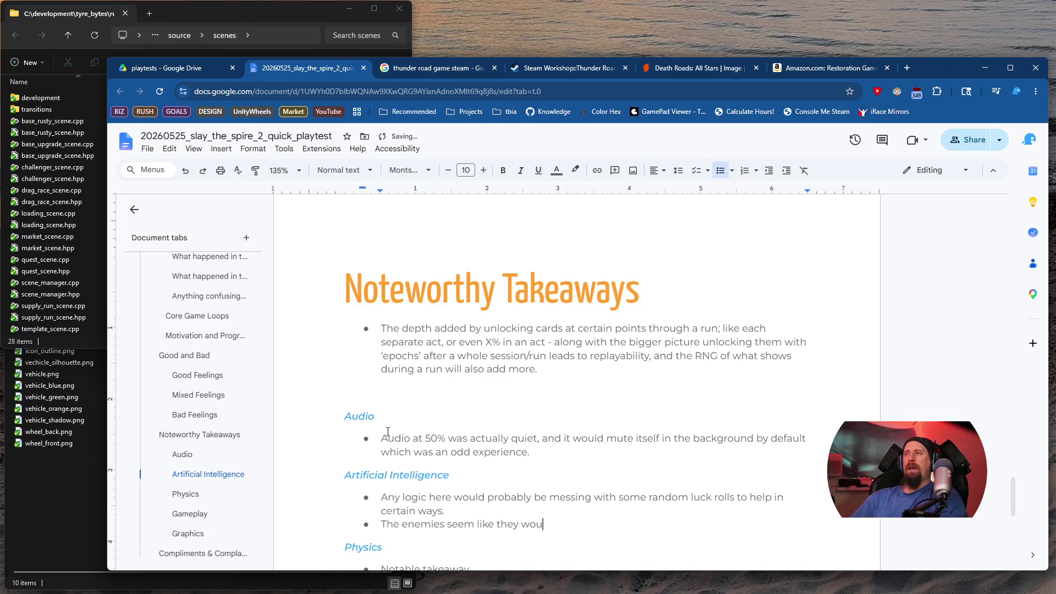
{"action": "type", "text": "ld have pre"}
{"action": "type", "text": "-planned "}
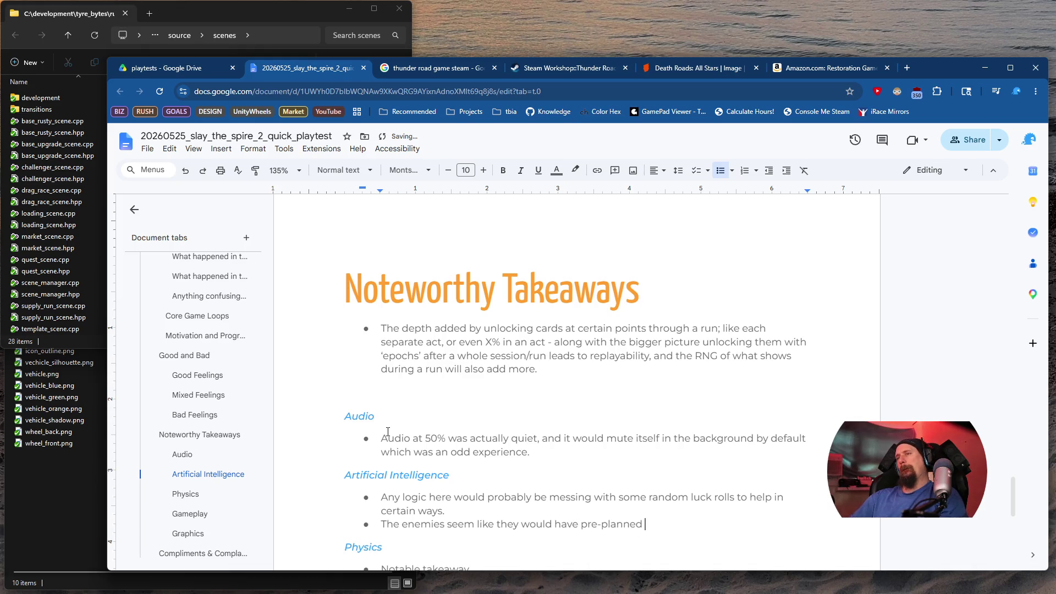
{"action": "type", "text": "actions,"}
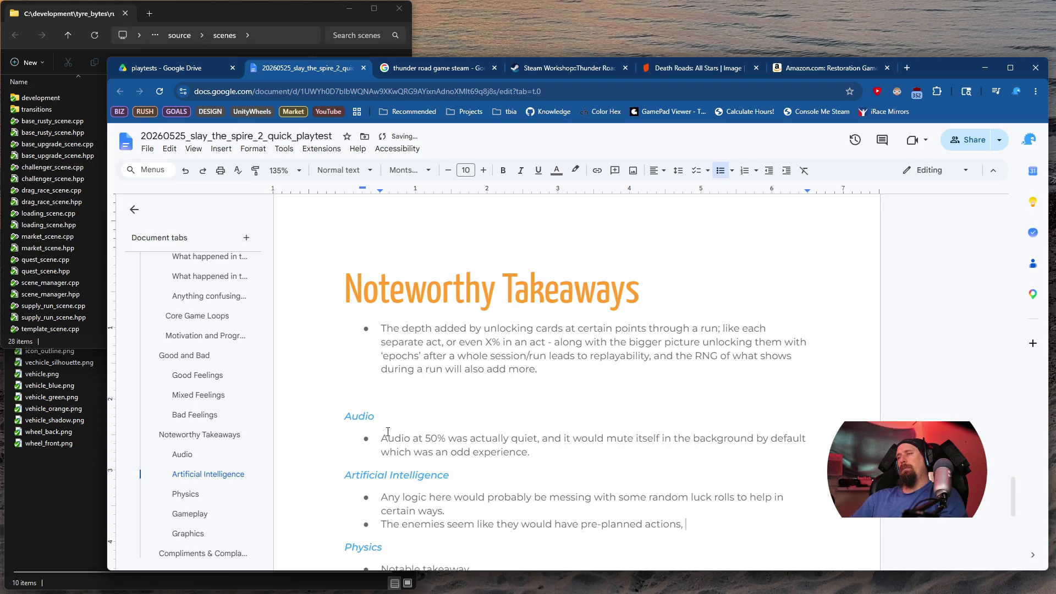
{"action": "key", "text": "ctrl+Left"}
{"action": "key", "text": "ctrl+Left"}
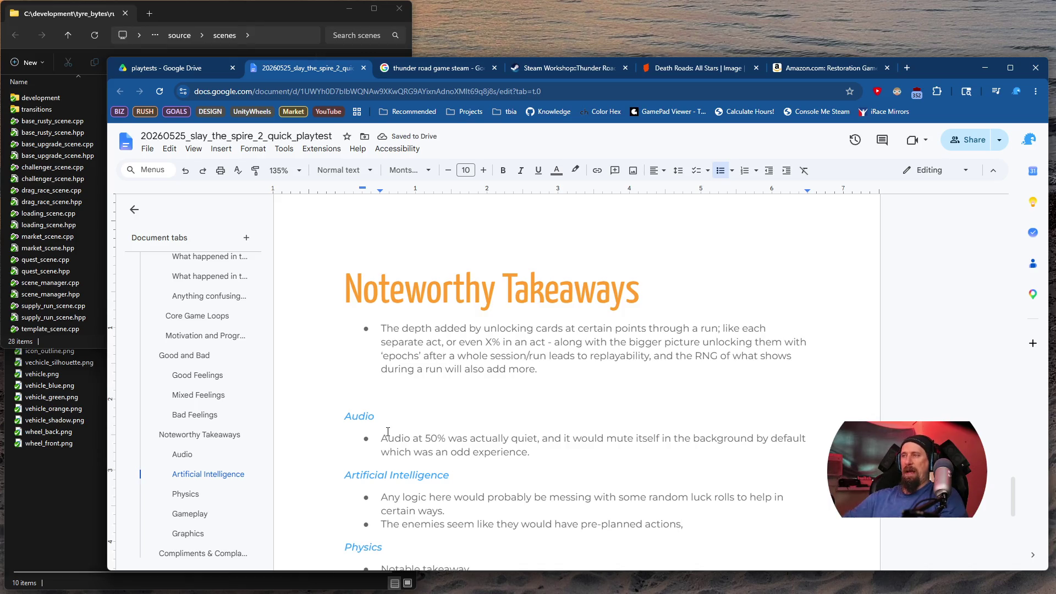
{"action": "key", "text": "BackSpace"}
{"action": "type", "text": "/"}
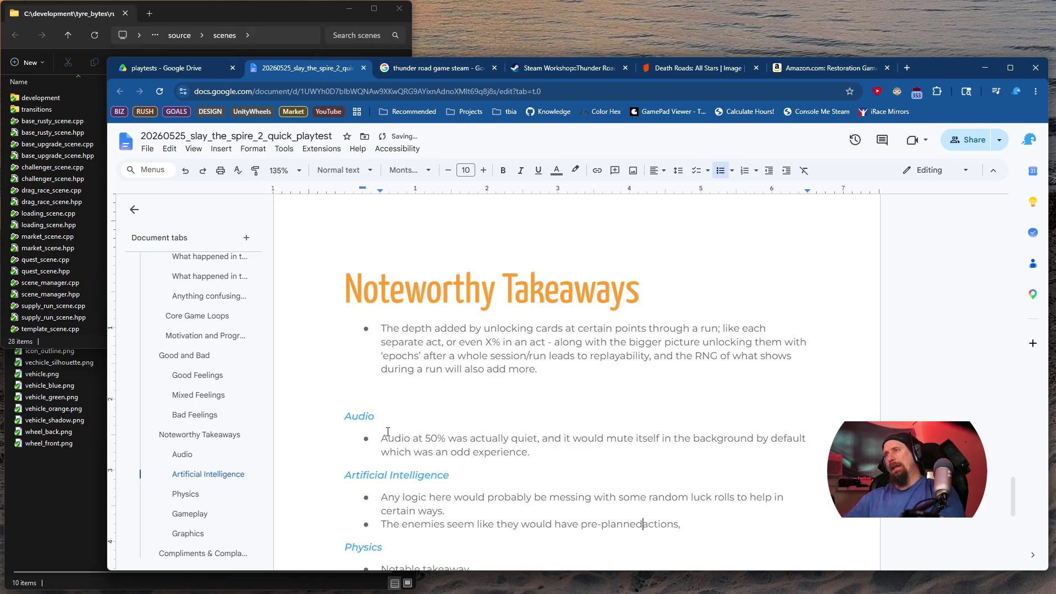
{"action": "type", "text": "scripted"}
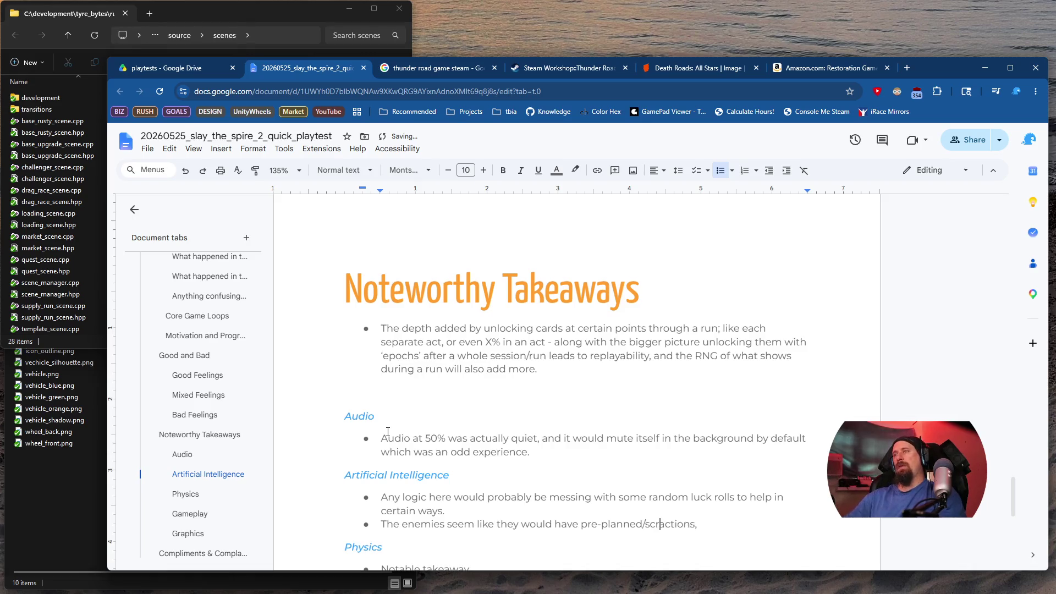
{"action": "key", "text": "End"}
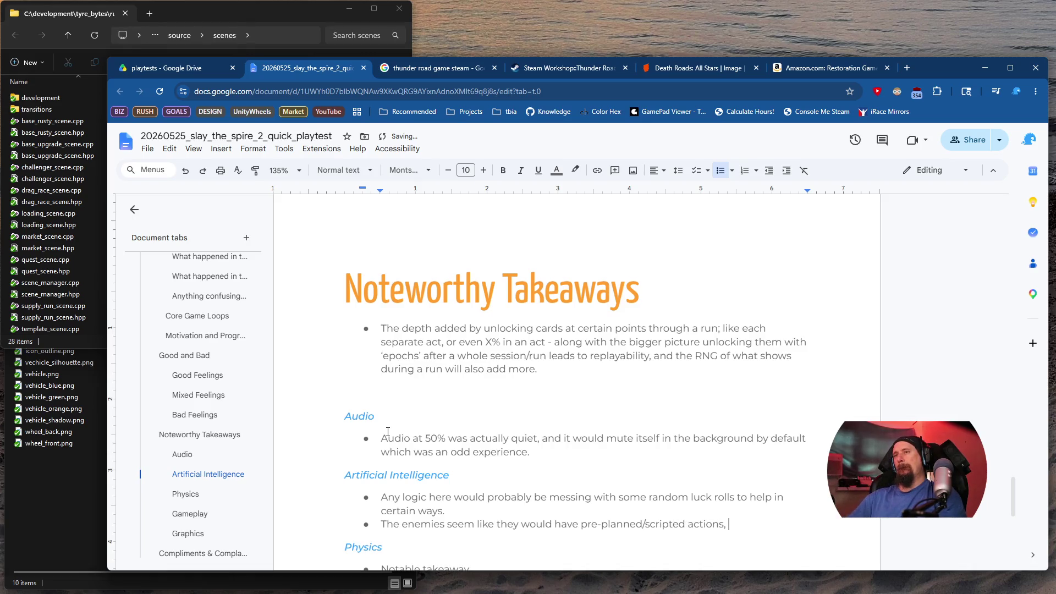
{"action": "type", "text": "like the bo"}
{"action": "key", "text": "BackSpace"}
{"action": "key", "text": "BackSpace"}
{"action": "key", "text": "BackSpace"}
{"action": "type", "text": "."}
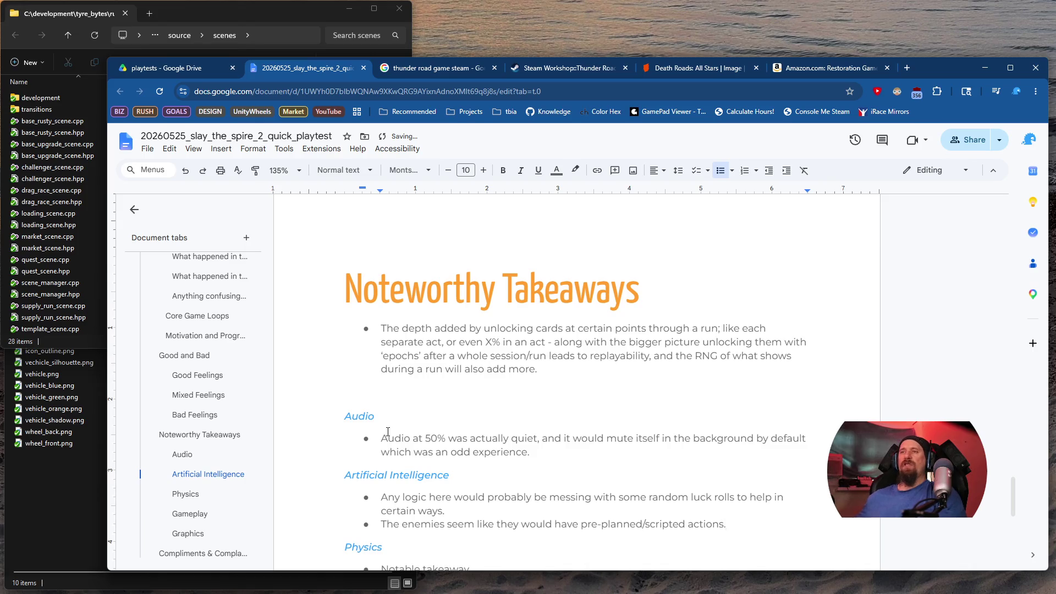
{"action": "scroll", "coordinate": [388, 431], "scroll_direction": "down", "scroll_amount": 3}
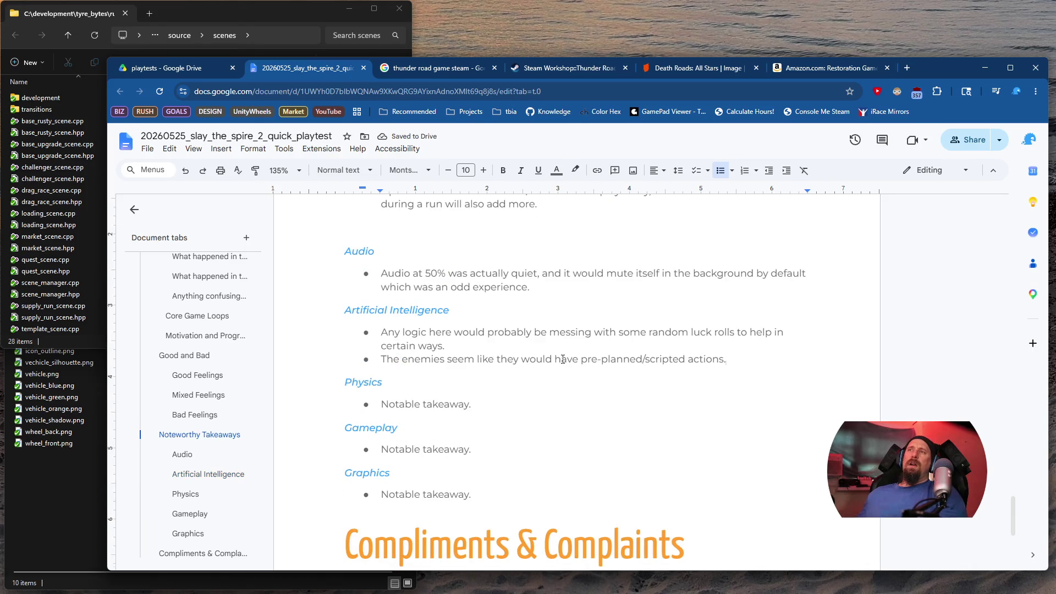
Replace the Physics placeholder with 'None.' and delete the Gameplay placeholder text, leaving an empty bullet
{"action": "left_click", "coordinate": [476, 404]}
{"action": "left_click_drag", "start_coordinate": [476, 404], "coordinate": [382, 403]}
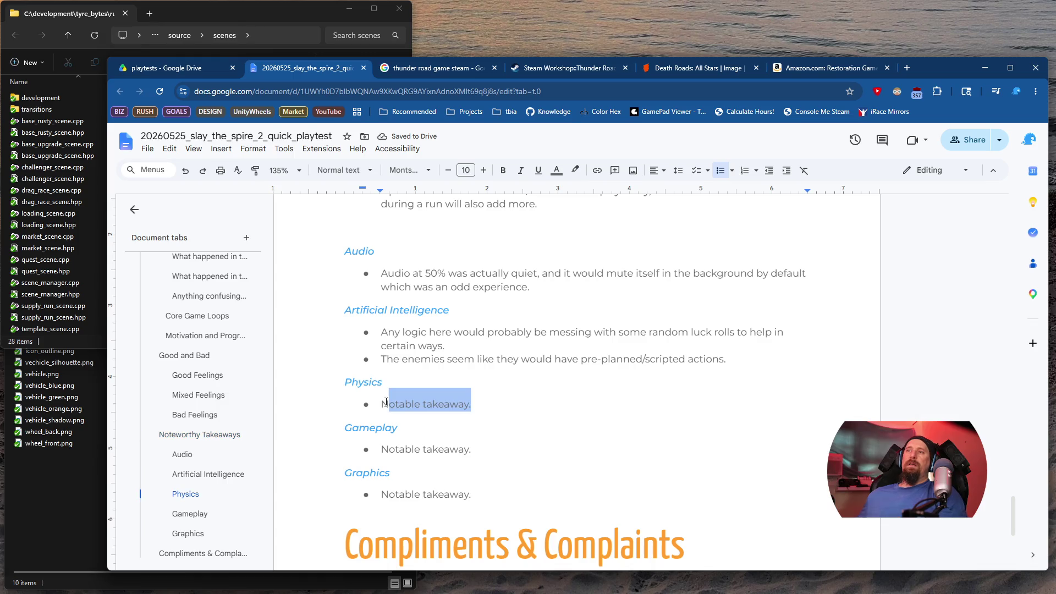
{"action": "type", "text": "None."}
{"action": "key", "text": "Down"}
{"action": "key", "text": "Down"}
{"action": "key", "text": "Home"}
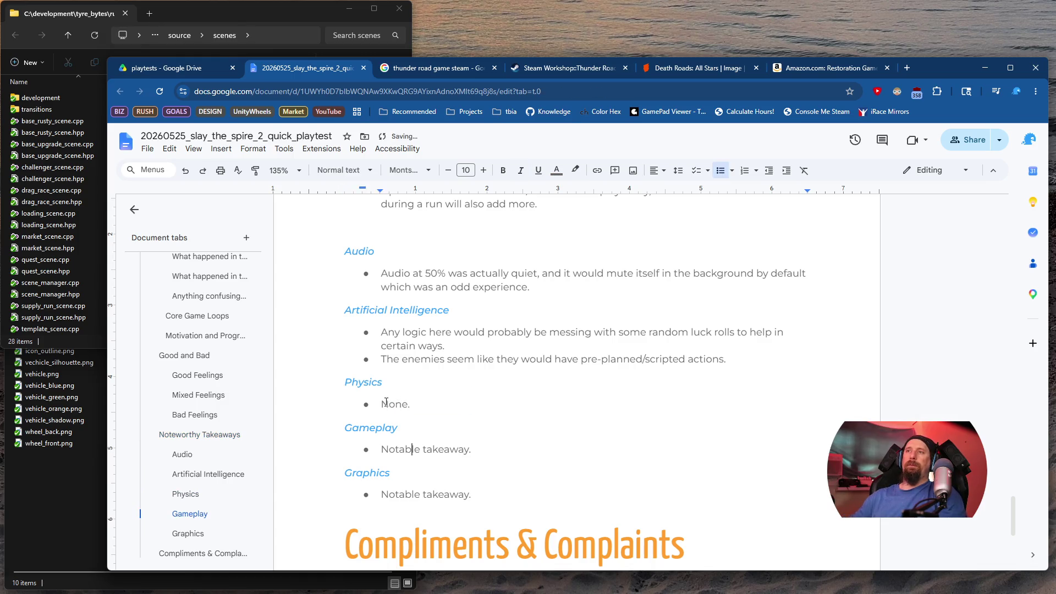
{"action": "key", "text": "shift+End"}
{"action": "key", "text": "BackSpace"}
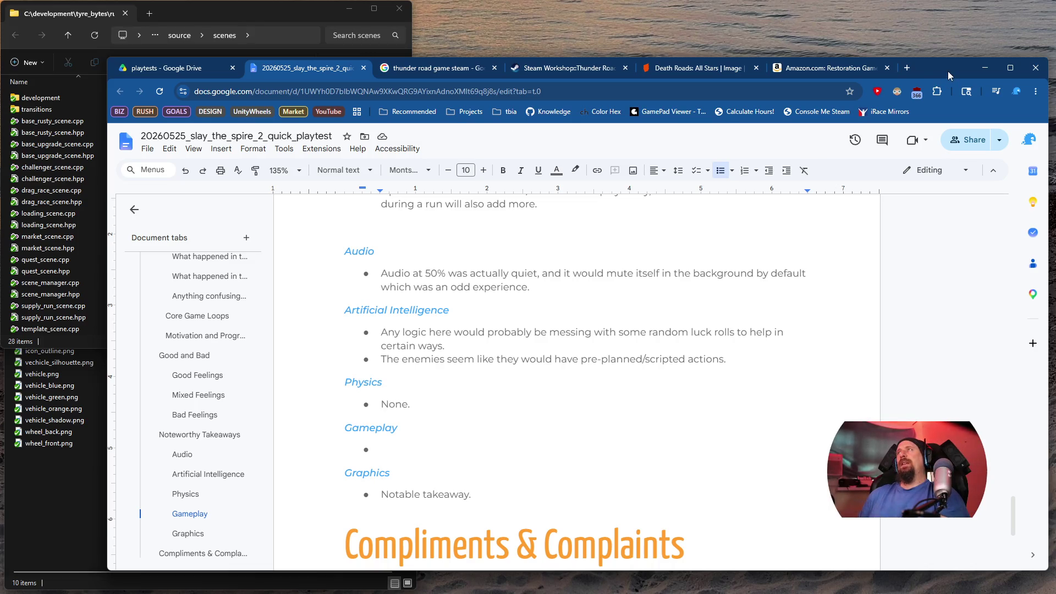
Move the Chrome window aside, then load the streamer's own Twitch channel URL in a new tab
{"action": "left_click_drag", "start_coordinate": [949, 71], "coordinate": [891, 61]}
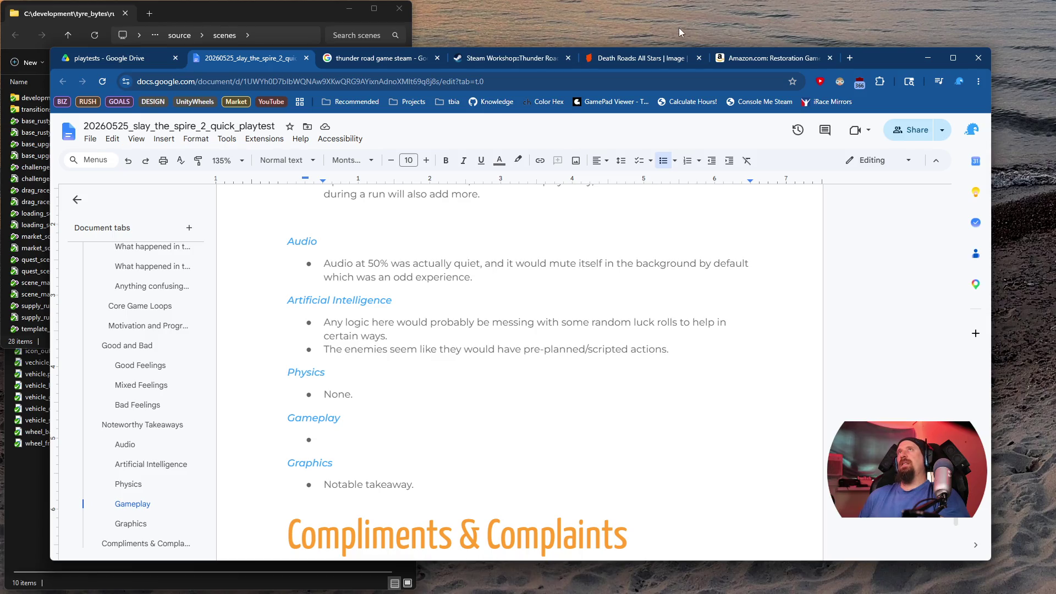
{"action": "left_click", "coordinate": [850, 58]}
{"action": "left_click", "coordinate": [580, 79]}
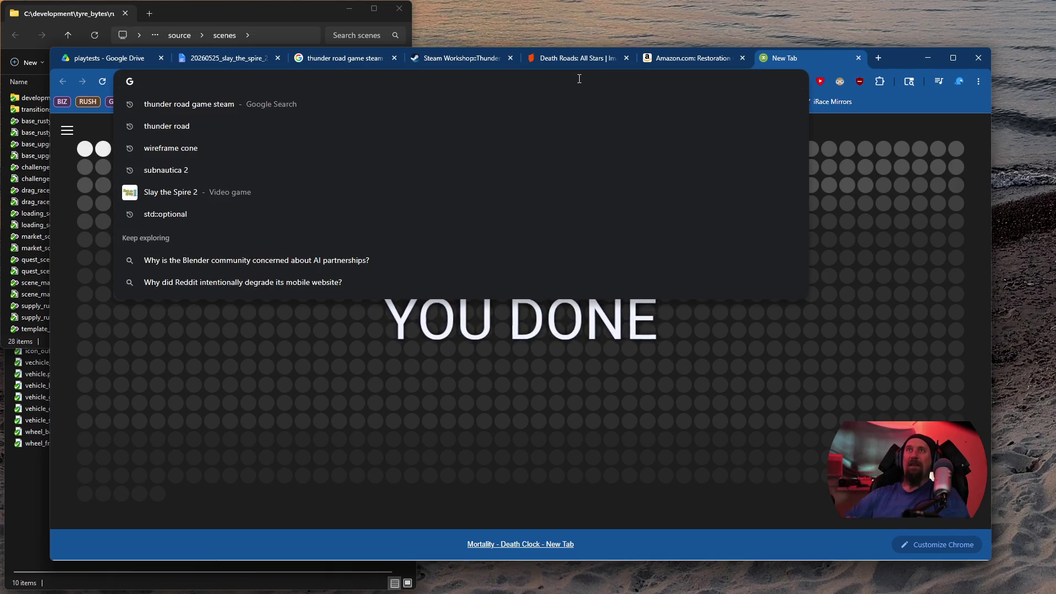
{"action": "type", "text": "twitch.tv/timbeaudet"}
{"action": "key", "text": "Return"}
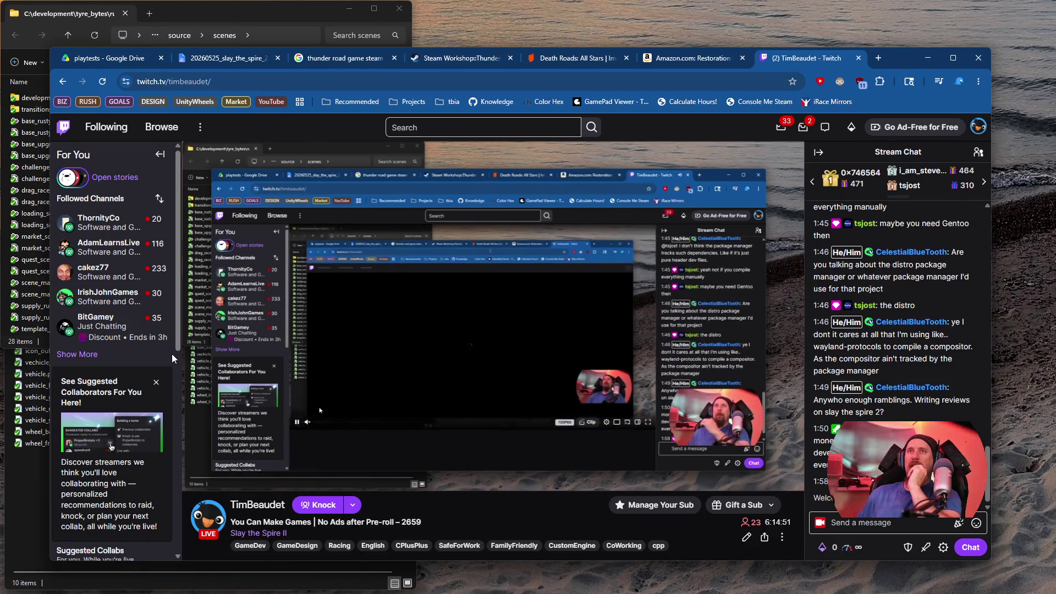
Switch to the followed channel streaming 'C++ I'm BACK! Pokepath & Planning new Game!'
{"action": "mouse_move", "coordinate": [160, 348]}
{"action": "mouse_move", "coordinate": [104, 275]}
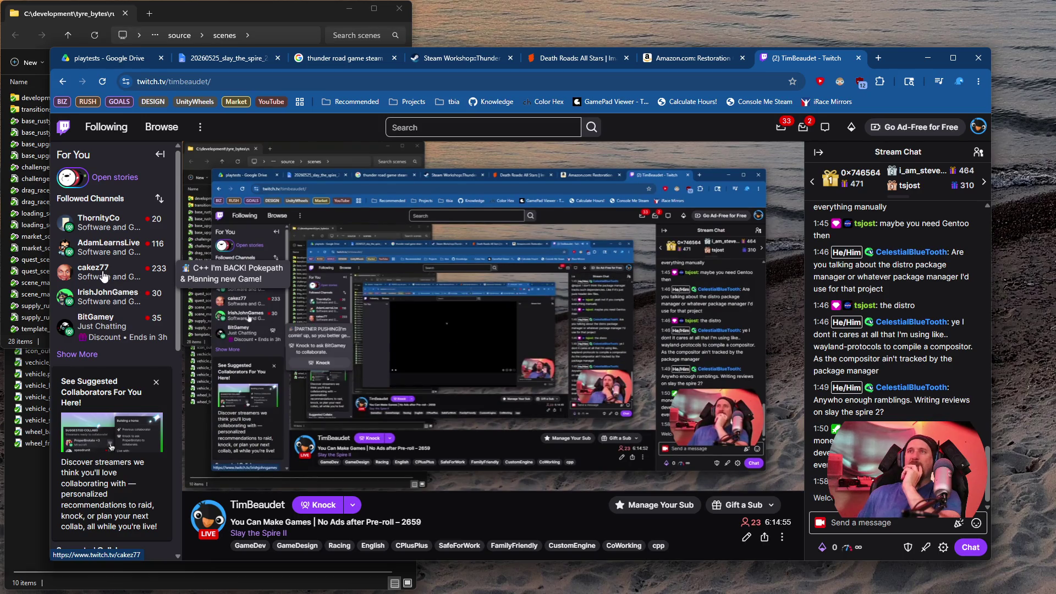
{"action": "left_click", "coordinate": [105, 275]}
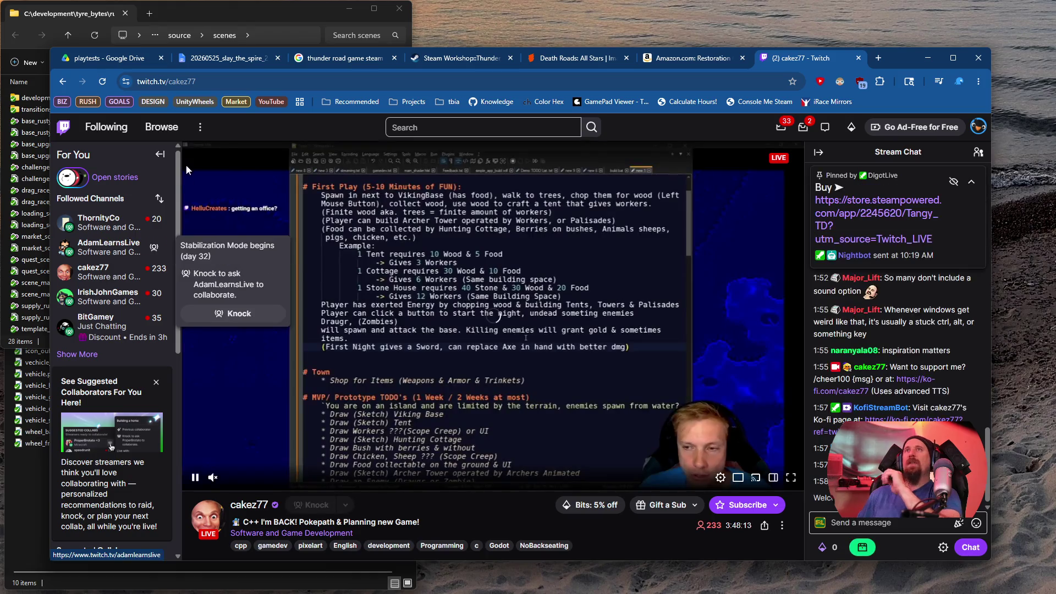